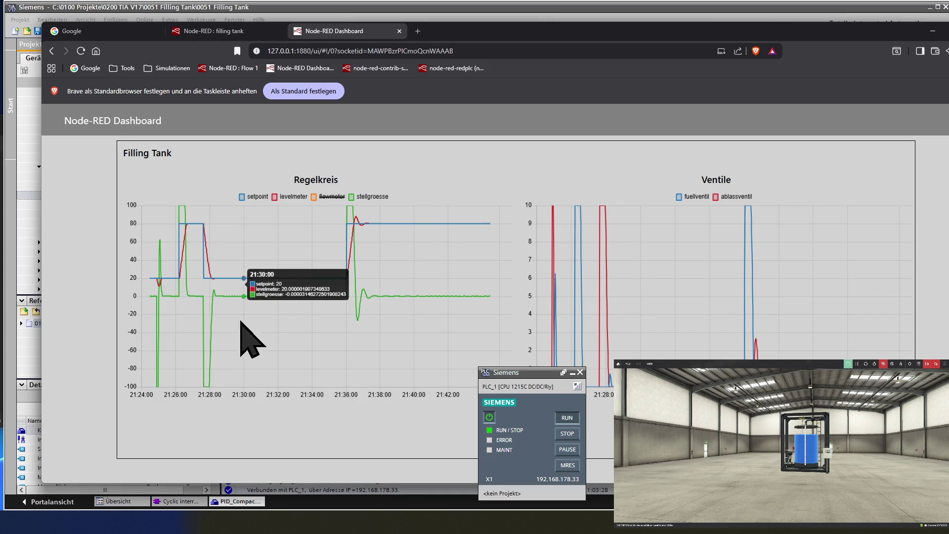
Step: In the PID_Compact_1 parameters, enter 2.0 as the r_Ctrl_Gain modify value
mouse_move(219, 271)
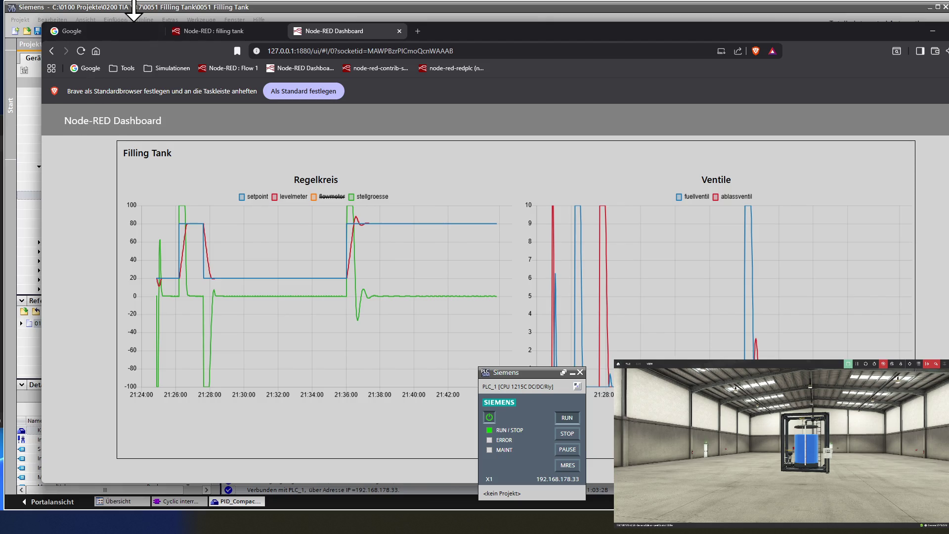
left_click(165, 8)
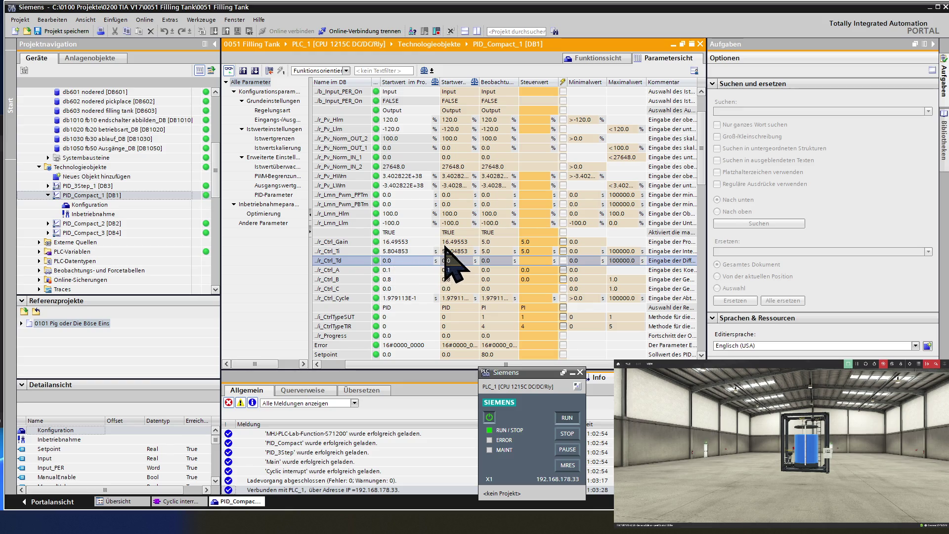
double_click(492, 242)
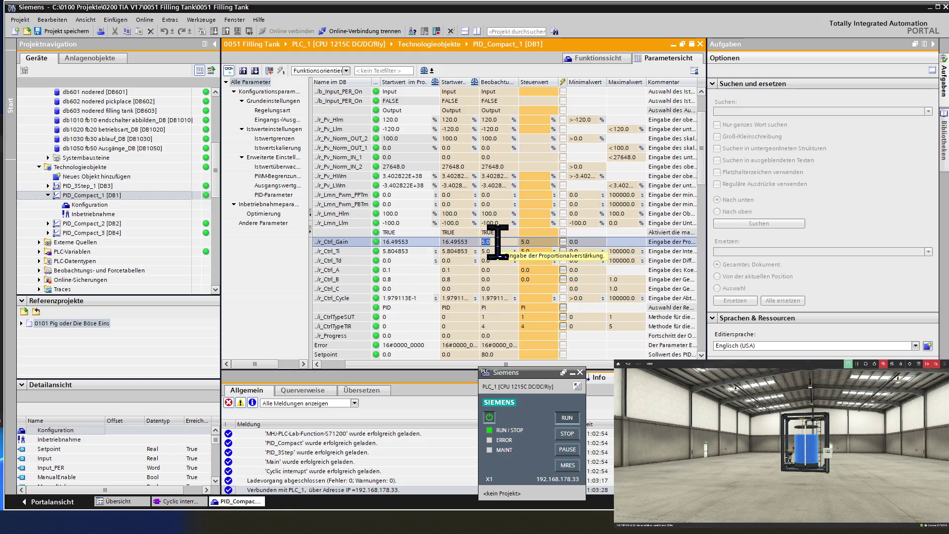
left_click(496, 242)
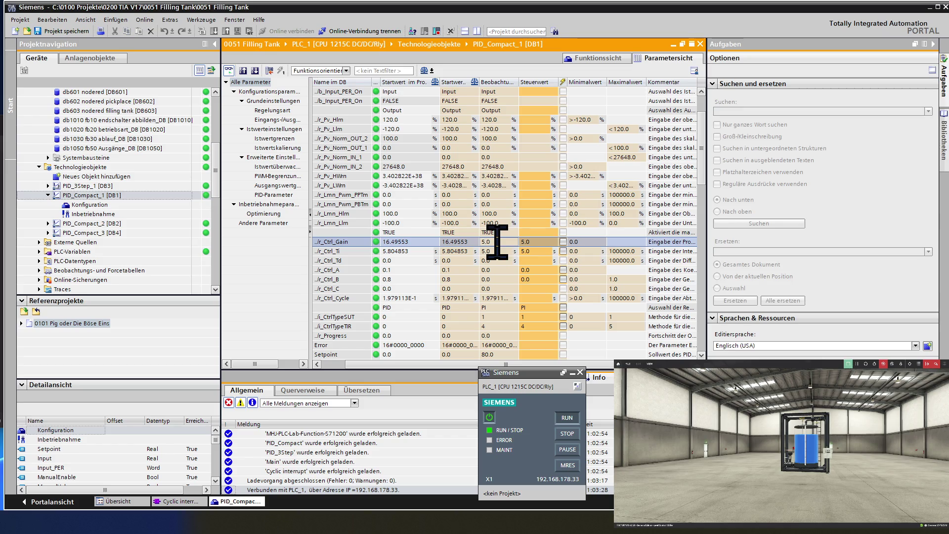
left_click(524, 242)
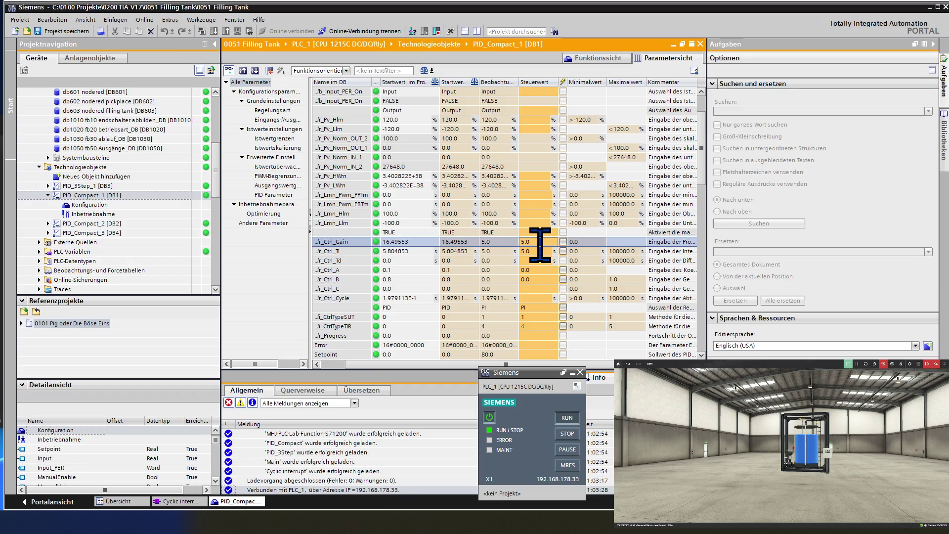
type("2")
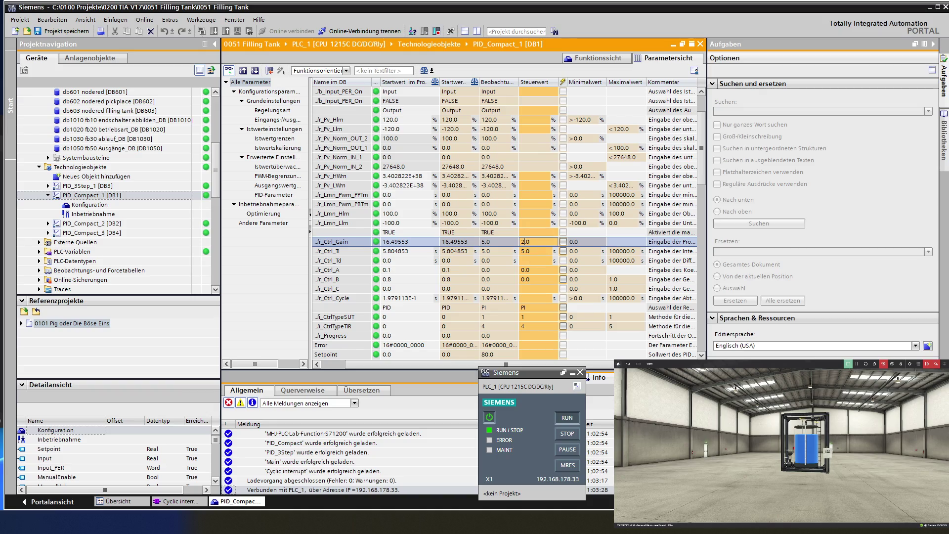
key("Return")
Step: Enter 10.0 for r_Ctrl_Ti and send both values to the PLC with Modify once
left_click(532, 252)
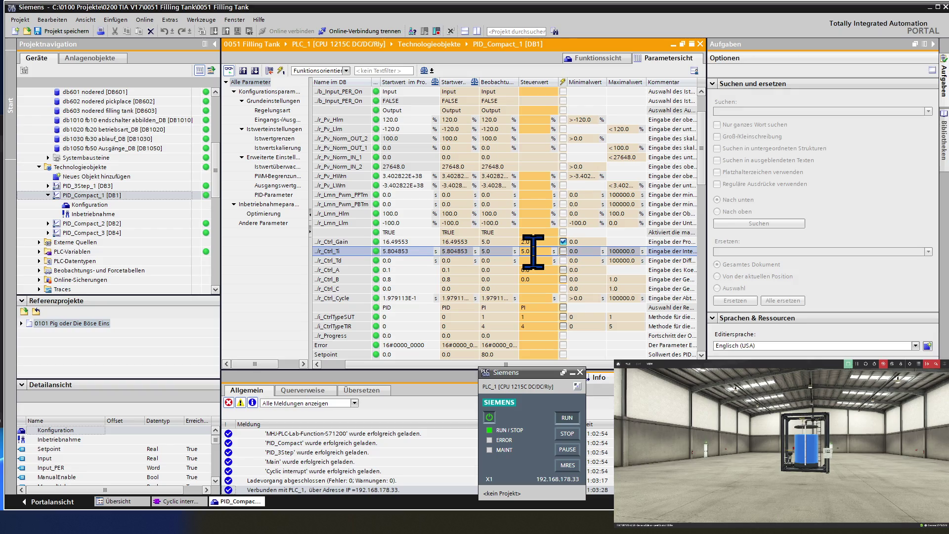
key("BackSpace")
type("10")
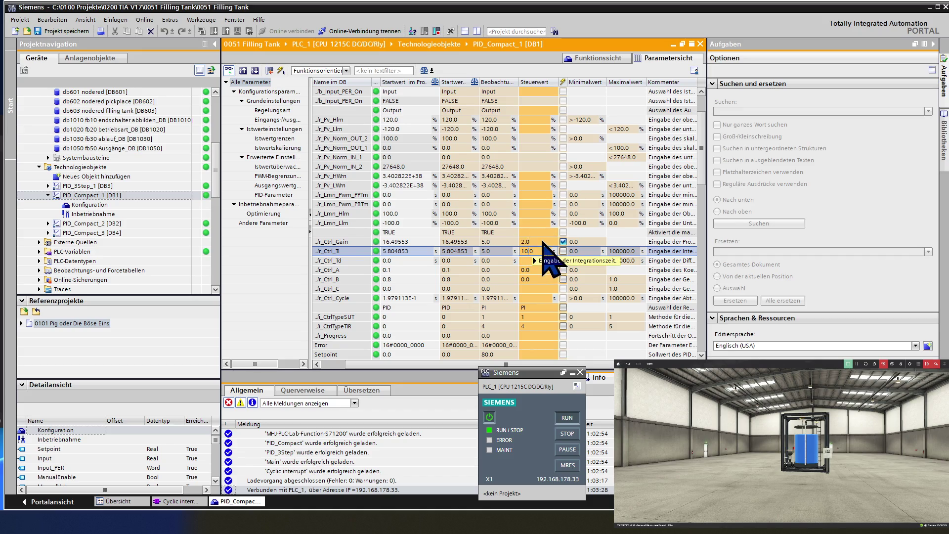
key("Up")
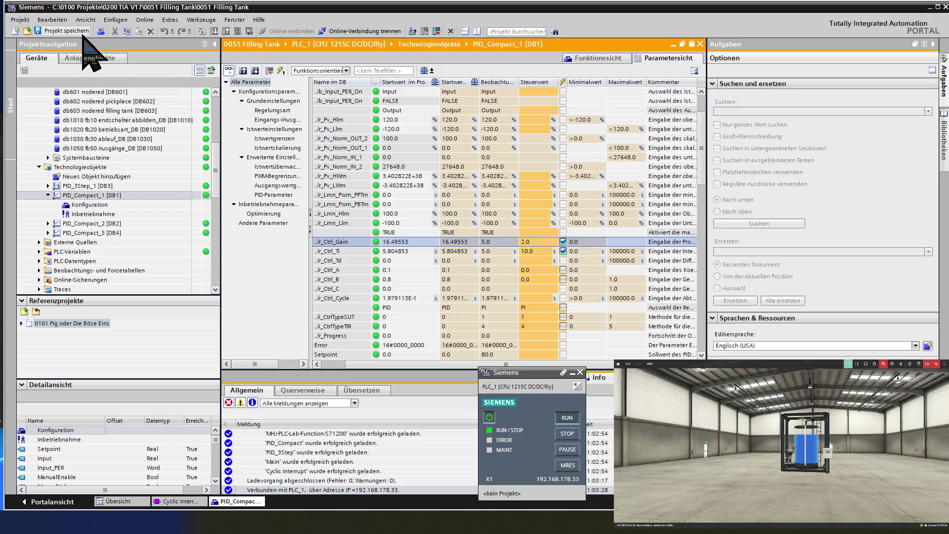
left_click(280, 71)
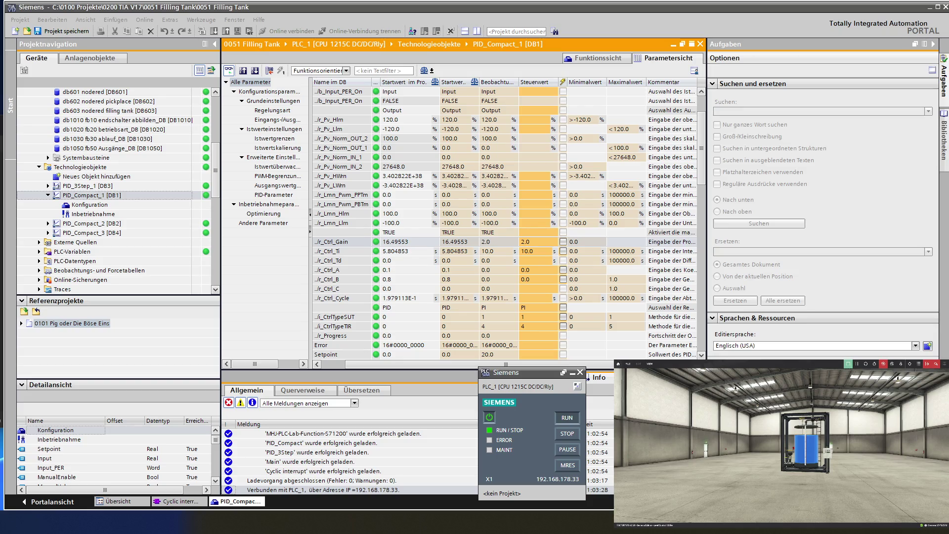
key("alt+Tab")
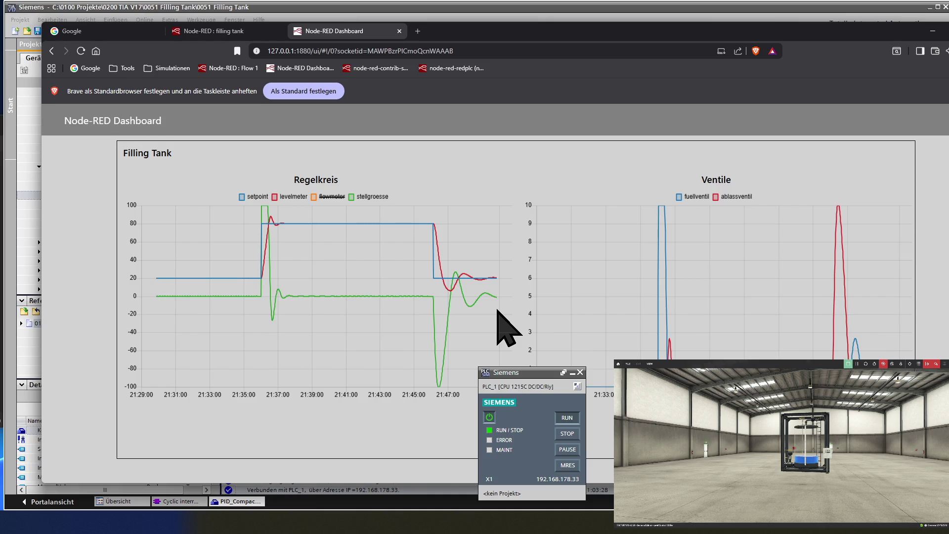
Step: Leave the Regelkreis chart and return to TIA Portal's PID_Compact_1 parameter view
mouse_move(496, 286)
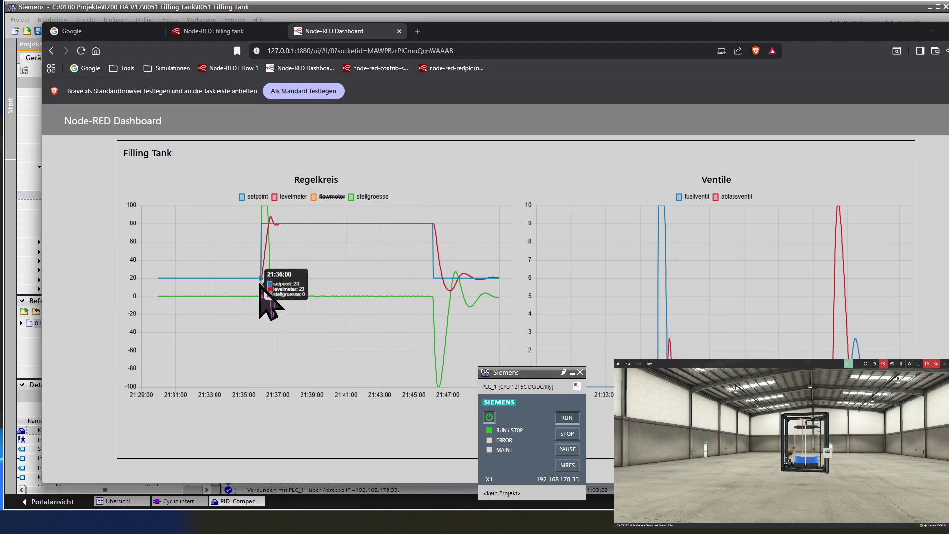
left_click(125, 20)
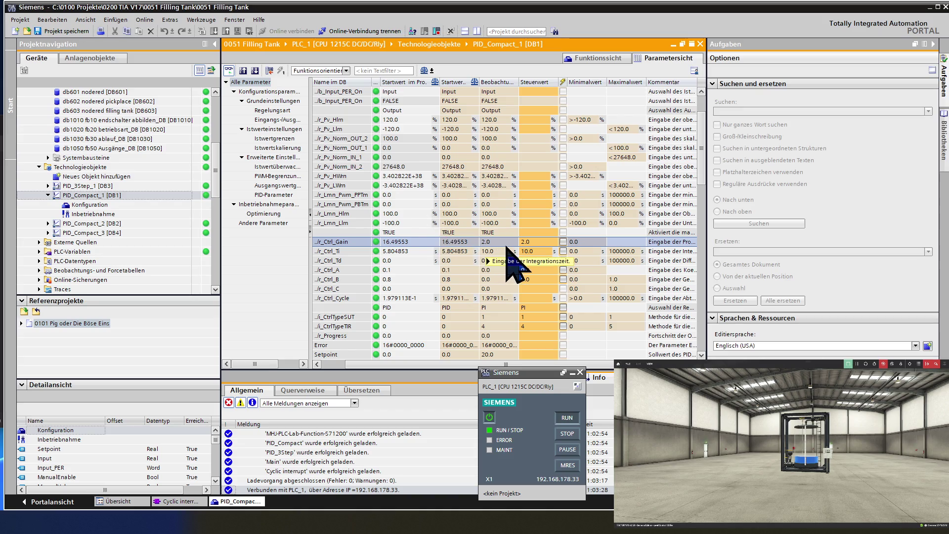
Step: Change r_Ctrl_Ti's modify value from 10.0 to 1.0 and send it with Modify once
left_click(547, 251)
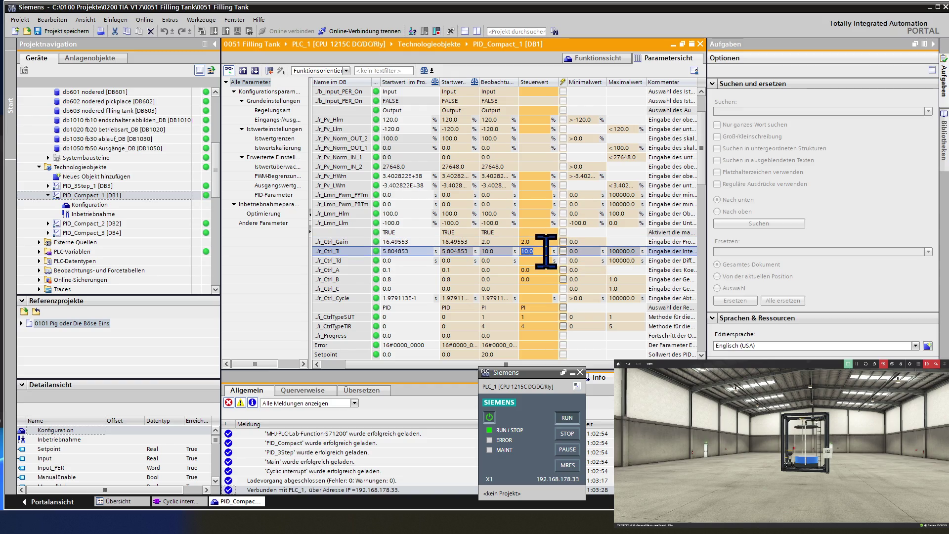
key("Home")
key("Right")
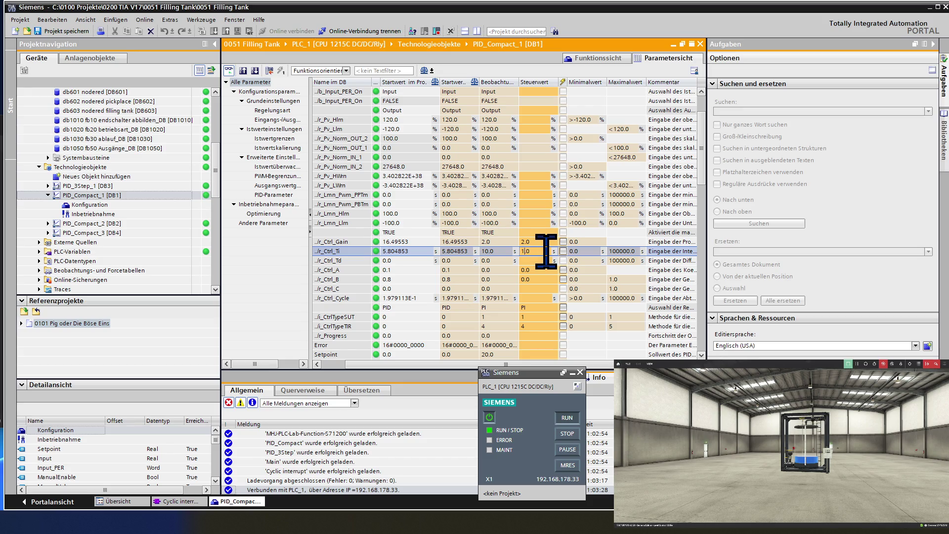
key("Return")
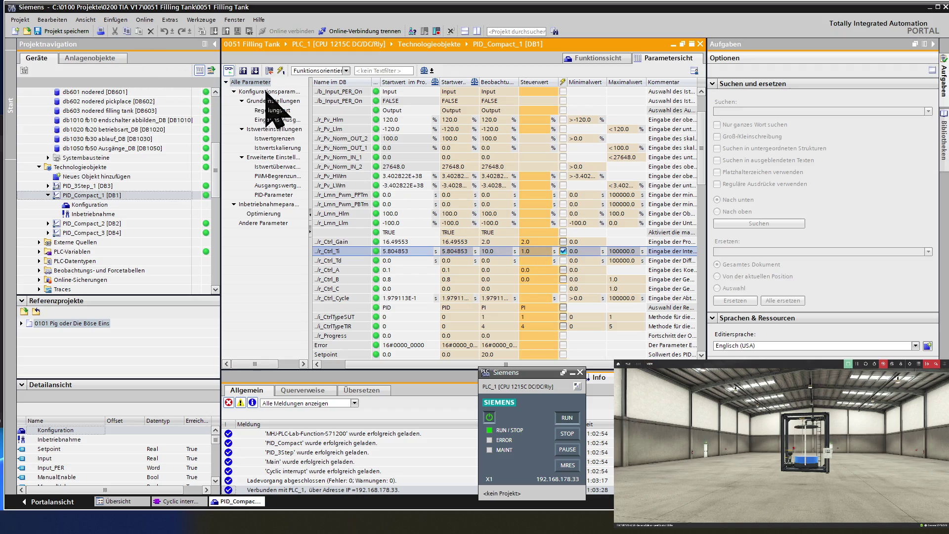
left_click(280, 71)
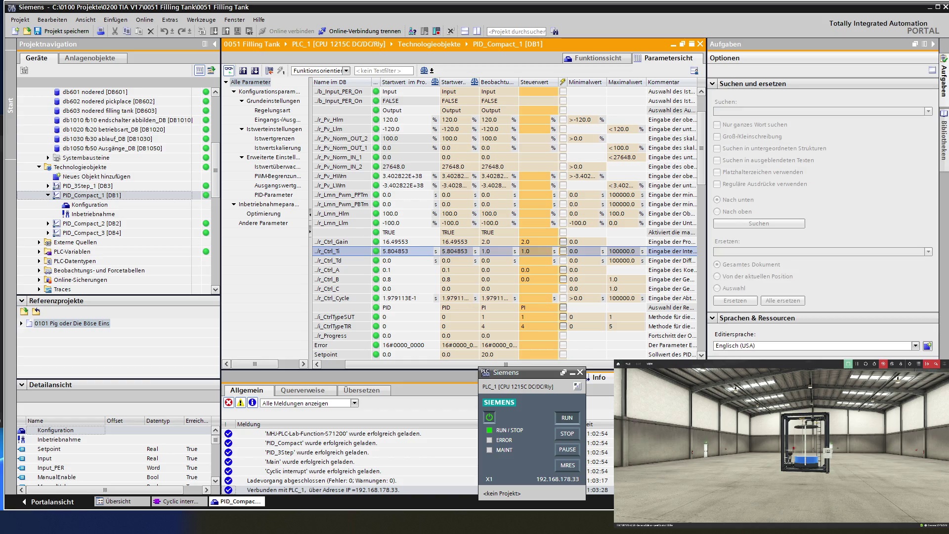
Step: Switch to the Node-RED Dashboard to watch the level oscillate toward 80 with Ti 1.0
key("alt+Tab")
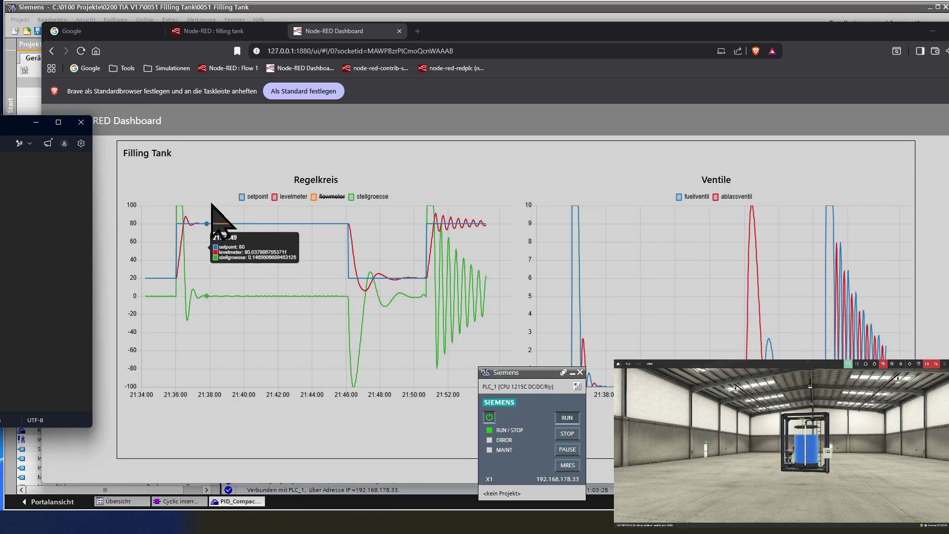
Step: Drag the filling tank.txt Notepad window over the Regelkreis and Ventile charts
mouse_move(292, 219)
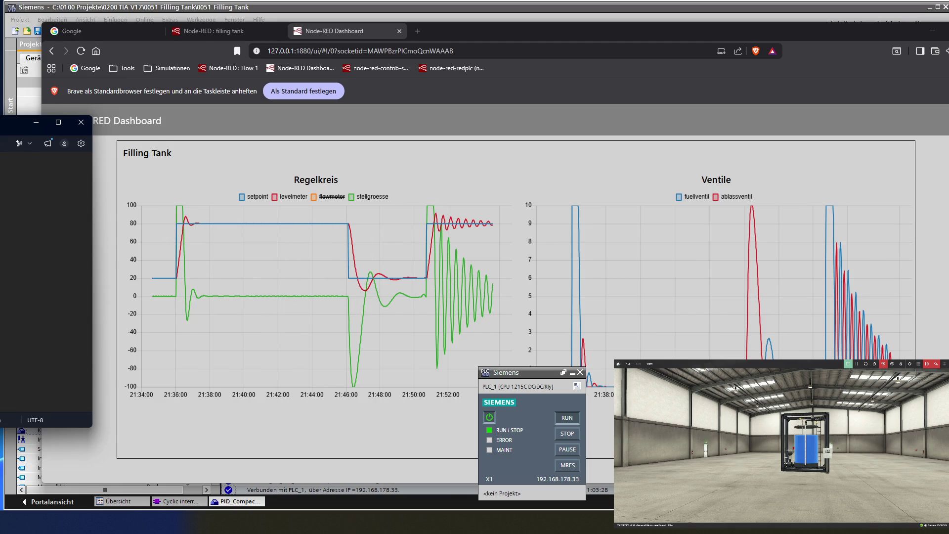
left_click_drag(0, 145, 321, 163)
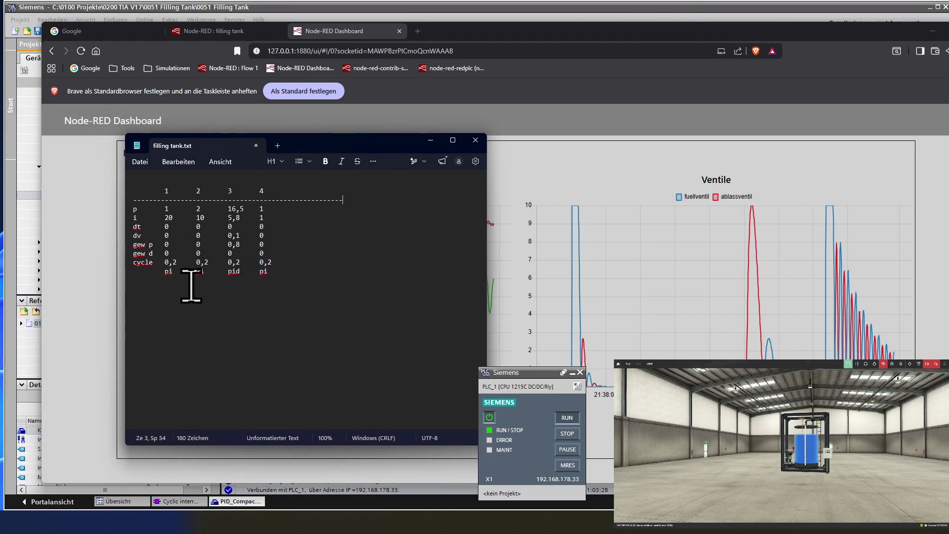
Step: Below the gain table, add numbered lines 1, 2, 3 and 4
left_click(172, 295)
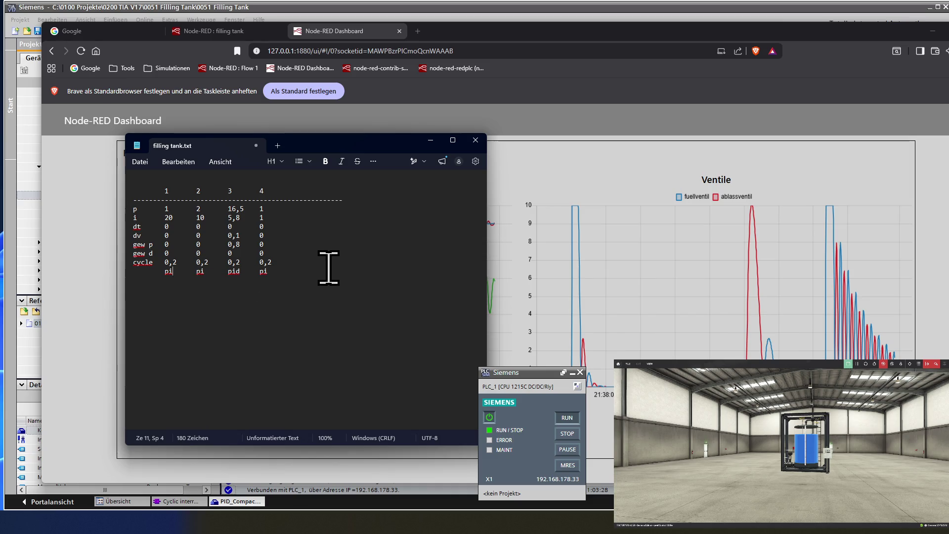
key("Return")
key("Return")
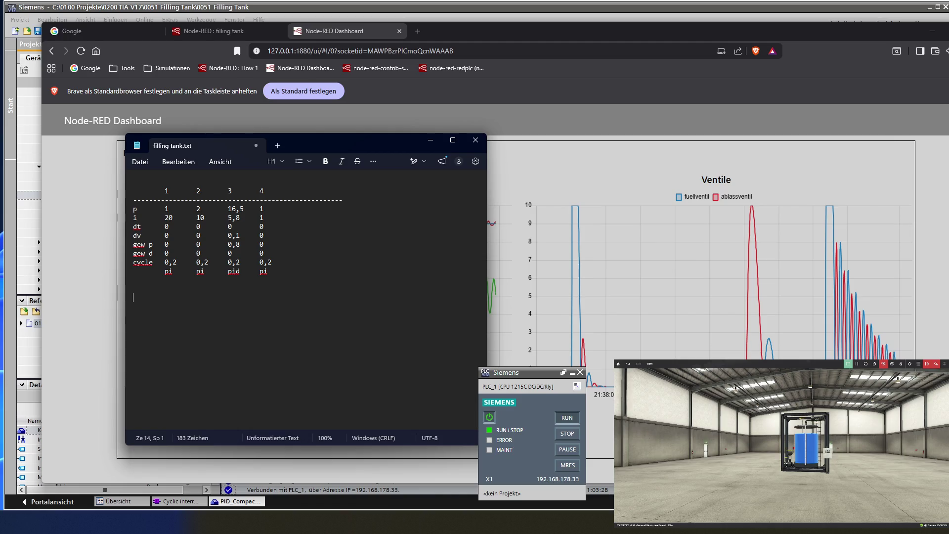
type("1  ")
type("2")
key("Return")
type("3")
key("Return")
key("Return")
type("4")
key("Return")
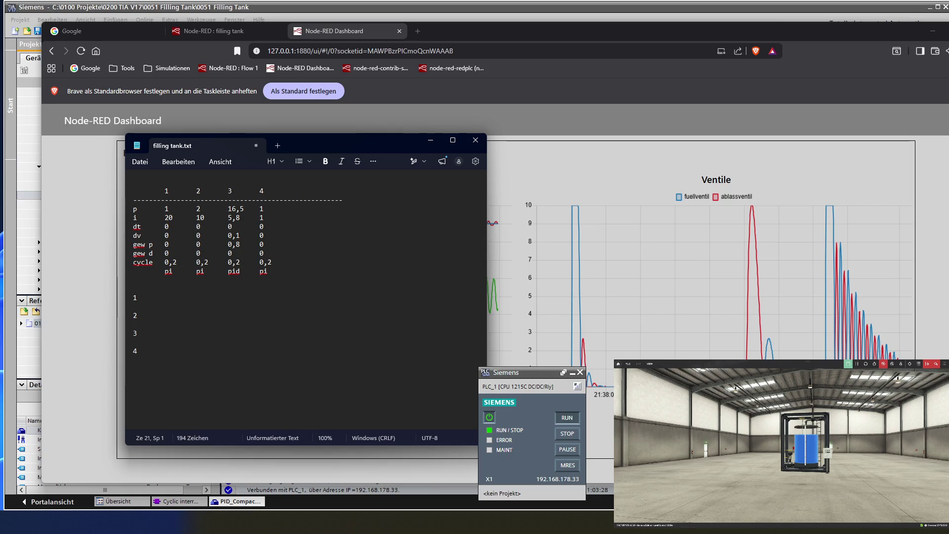
key("BackSpace")
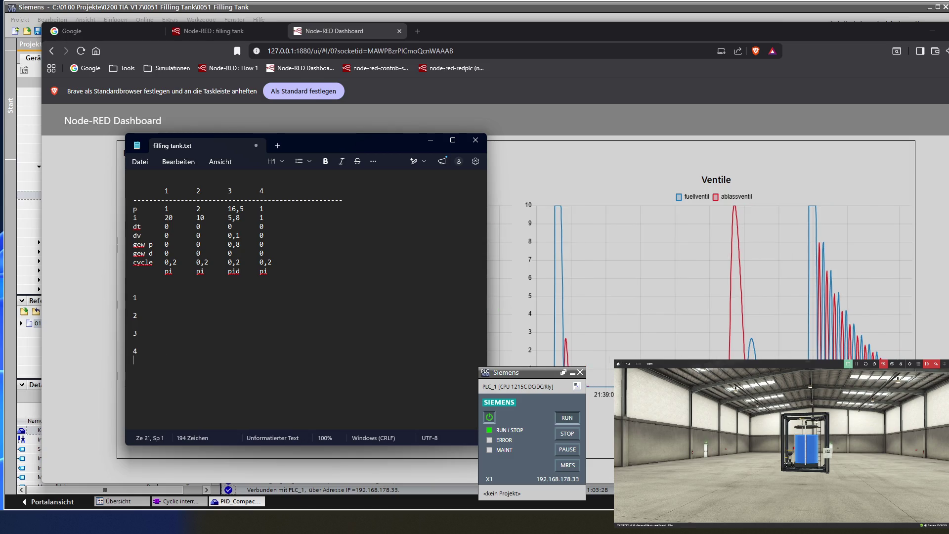
Step: Under 4, note 'Regeldifferenz bleibt quasi erhalten, System ist instabil' and add a blank line above 4
key("Return")
type("R")
type("egeldifferen")
type("z blei")
type("bt quas")
type("i")
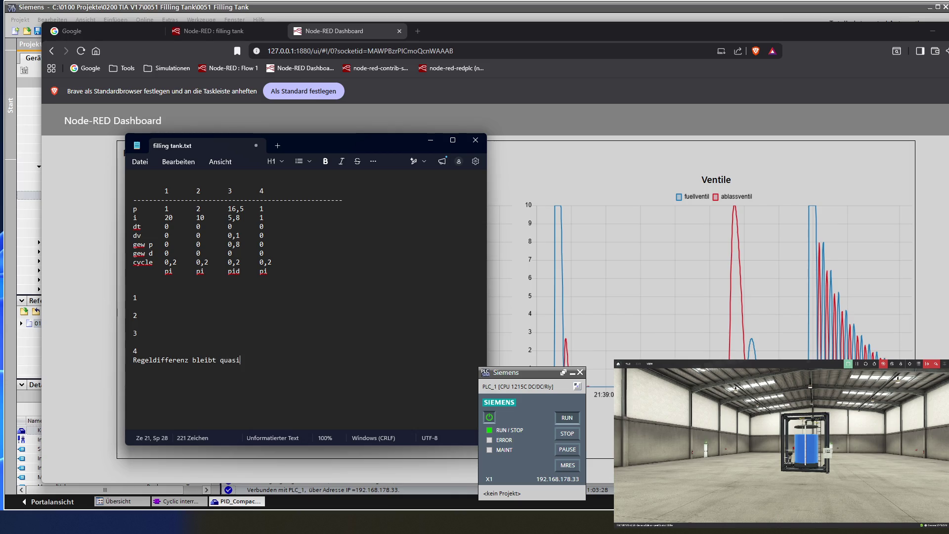
type(" erhalten")
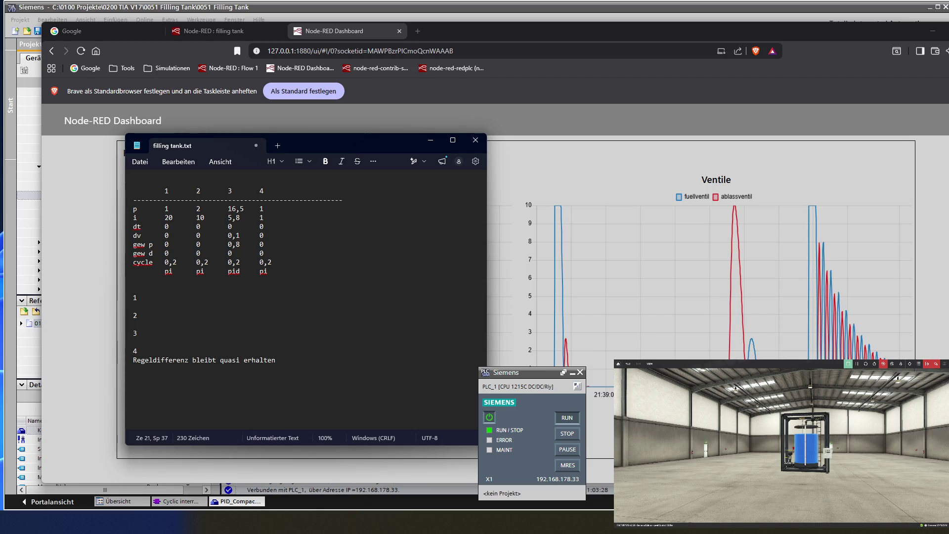
type(", system ist ")
type("instabi")
type("l")
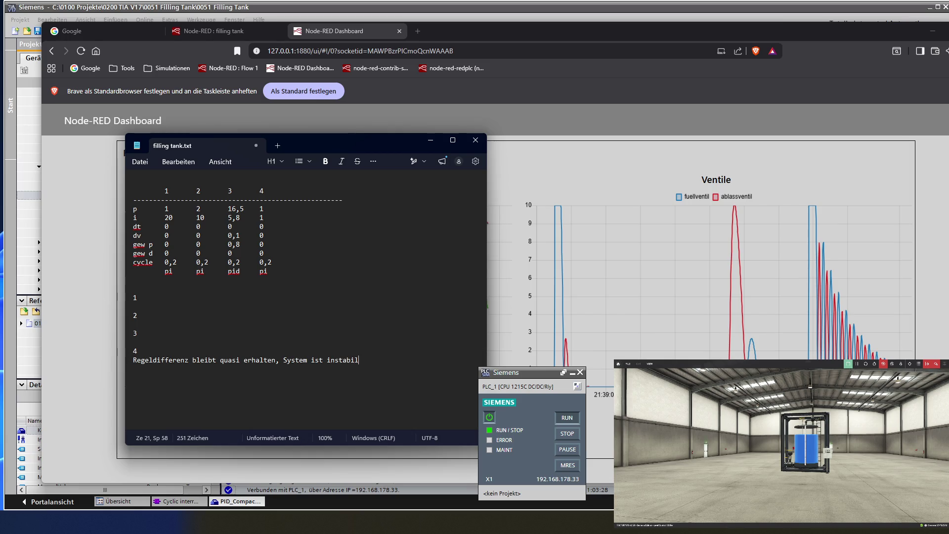
key("Up")
key("Up")
key("Return")
key("Up")
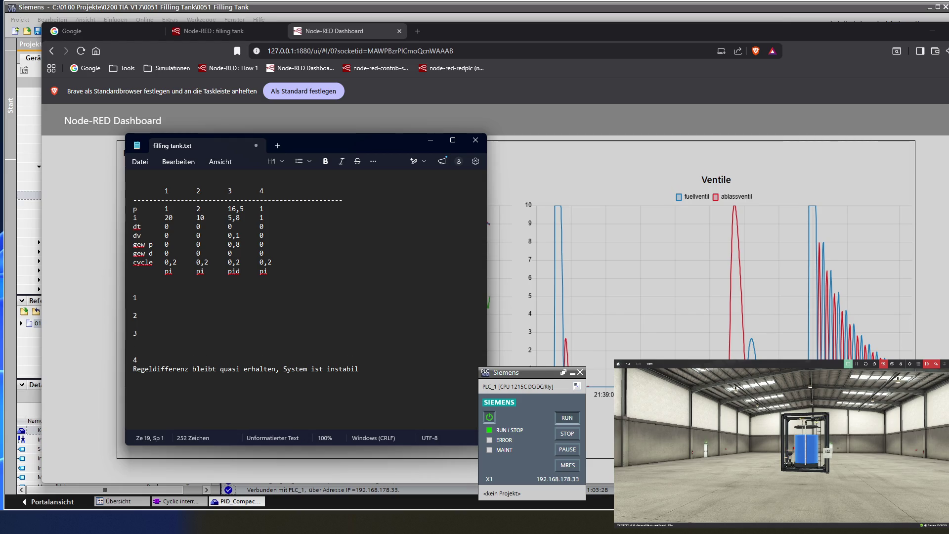
Step: Under set 3, note 'nach automatischer Optimierung' and that filling approaches the Sollwert without overshoot
type("nach")
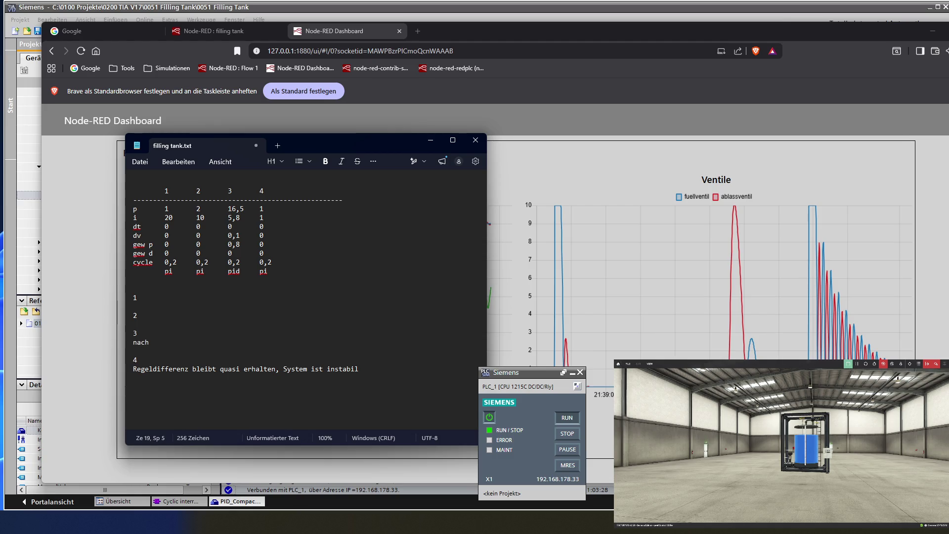
type(" auto")
type("matischer")
type(" Op")
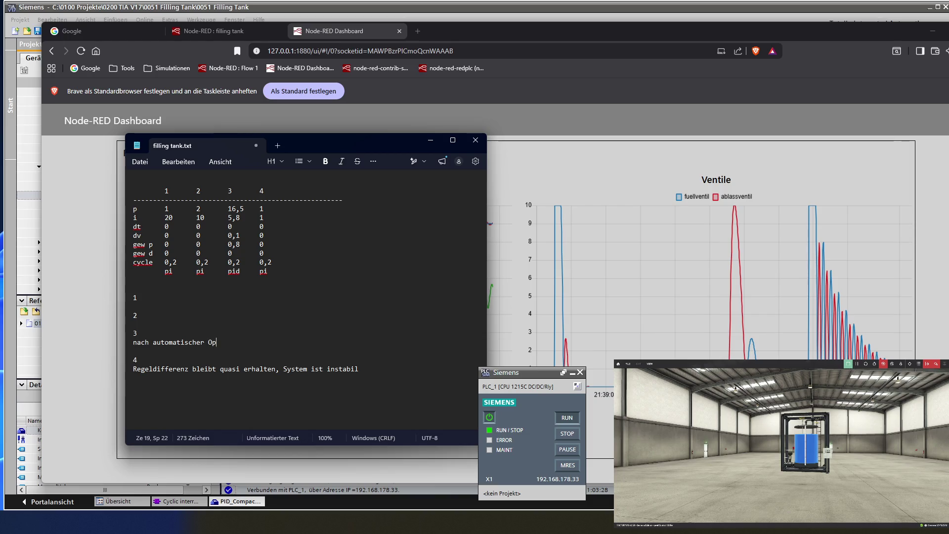
type("rtimierung")
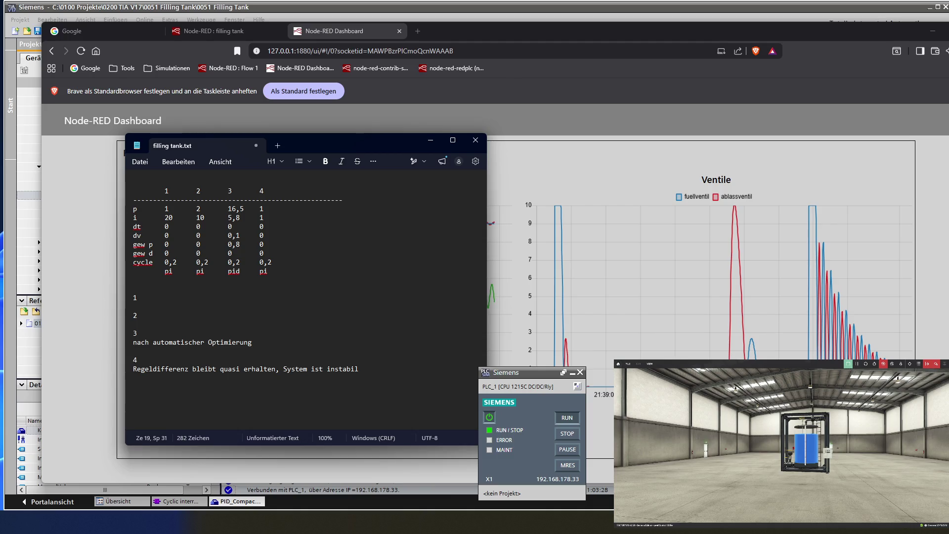
type(" .")
key("Return")
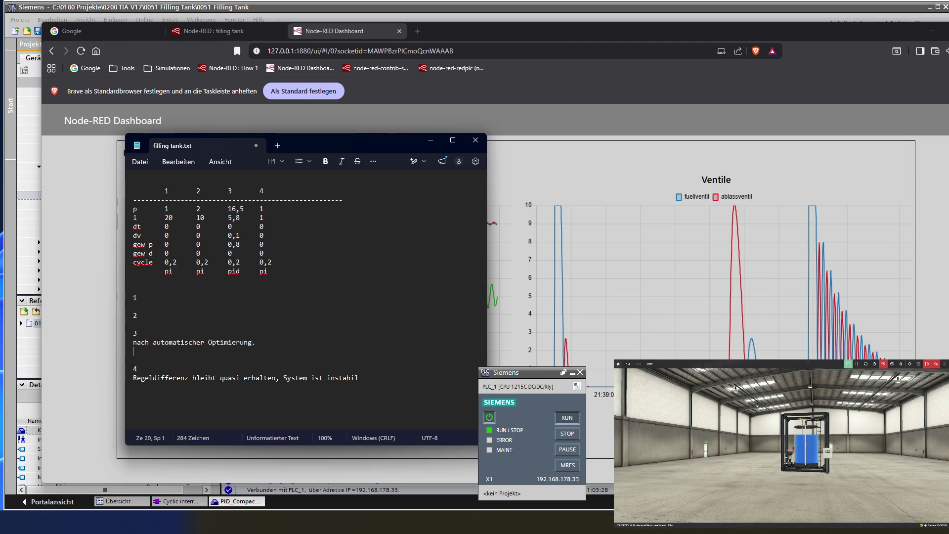
type("nähert ")
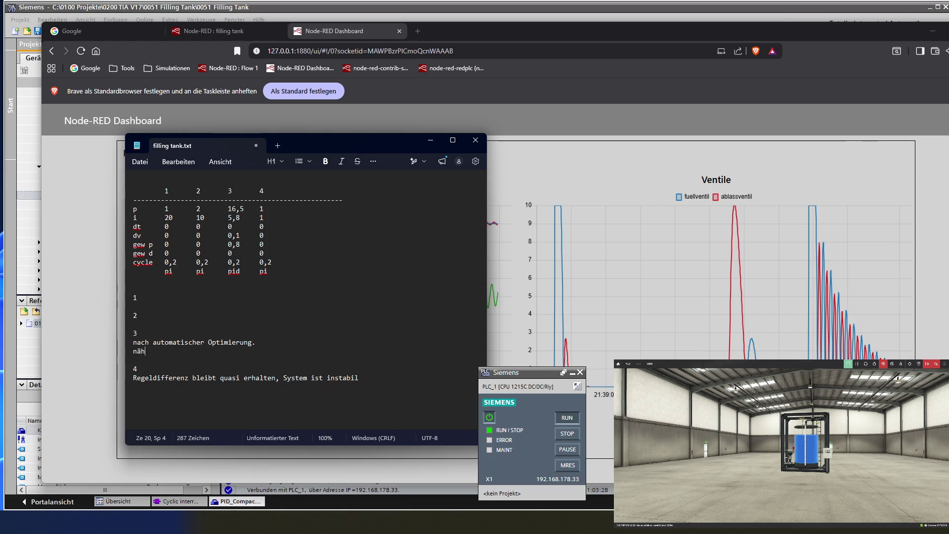
type("sich di")
type("rekt")
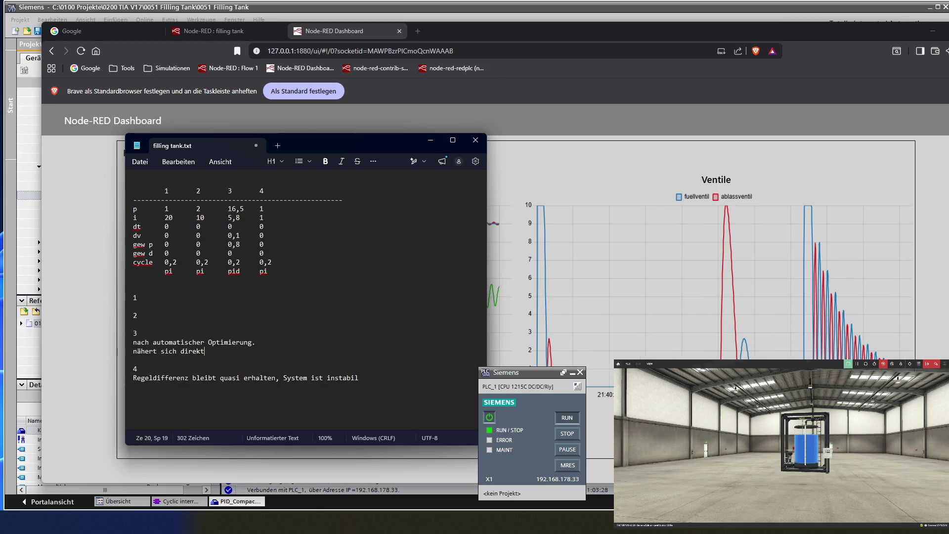
type(" beim be")
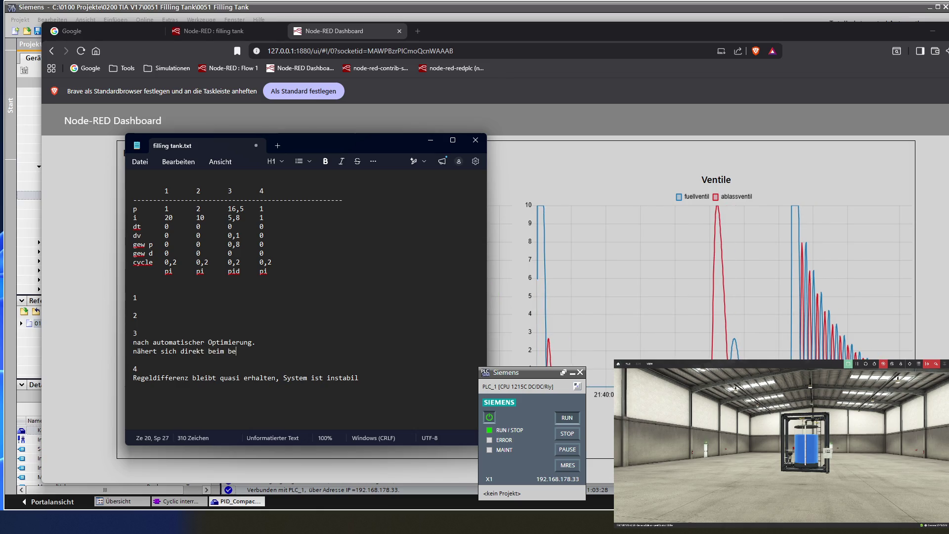
type("füllen")
type(" dem s")
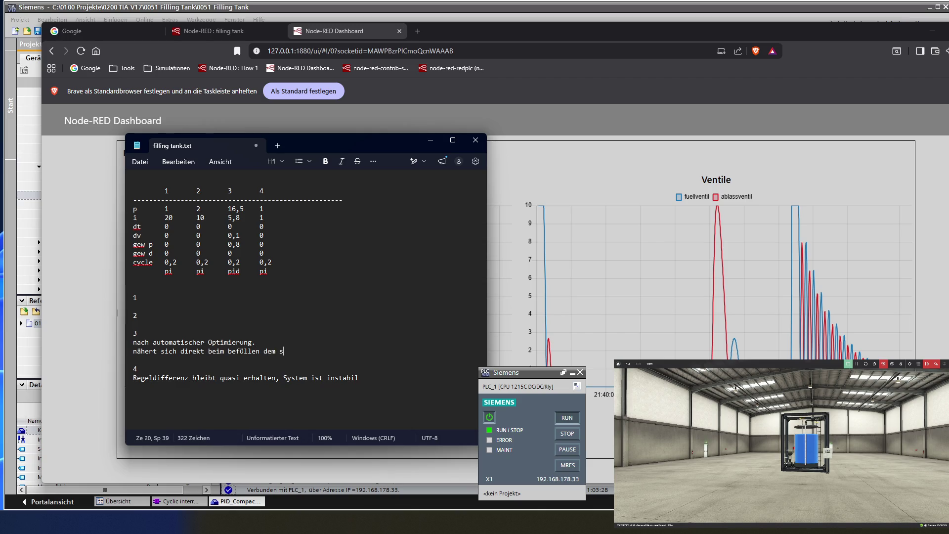
type("ollwert an")
type(", ohne ")
type("über")
type("zu")
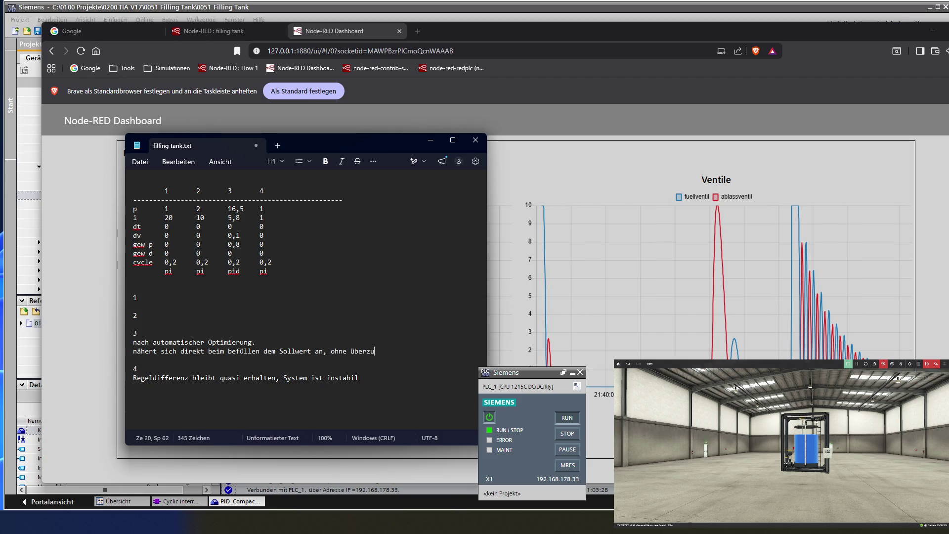
type("schw")
type("ingen")
Step: Add that when draining it approaches the Sollwert directly but briefly undershoots it
key("Return")
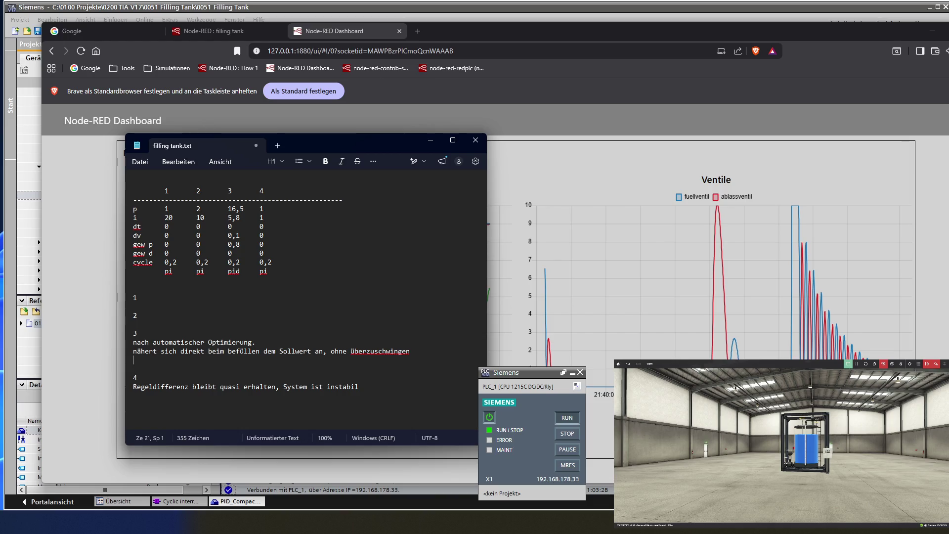
type("nähert")
type(" sich d")
type("e")
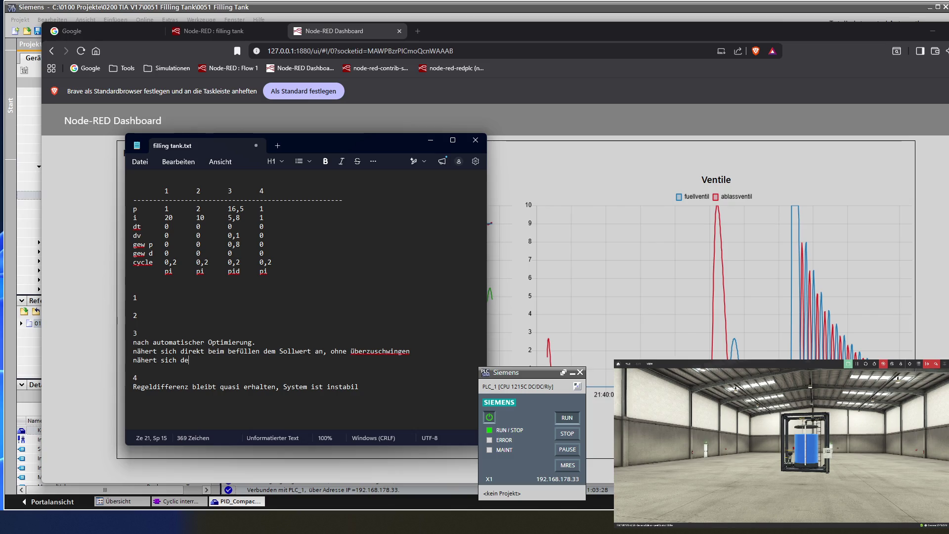
key("BackSpace")
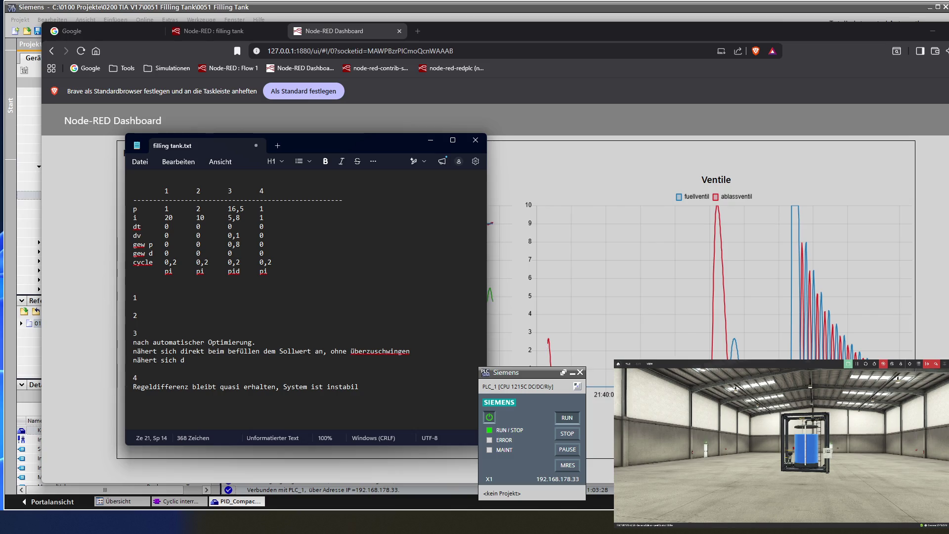
type("irekt ")
type("beim ab")
type("lassen de")
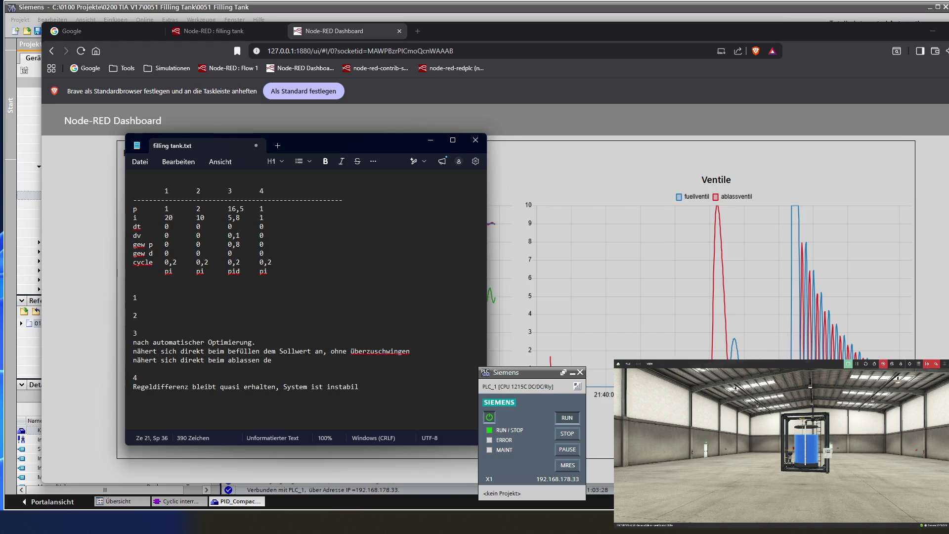
type("n Sollwert")
type(" a")
type("n")
type(", sc")
type("hwing")
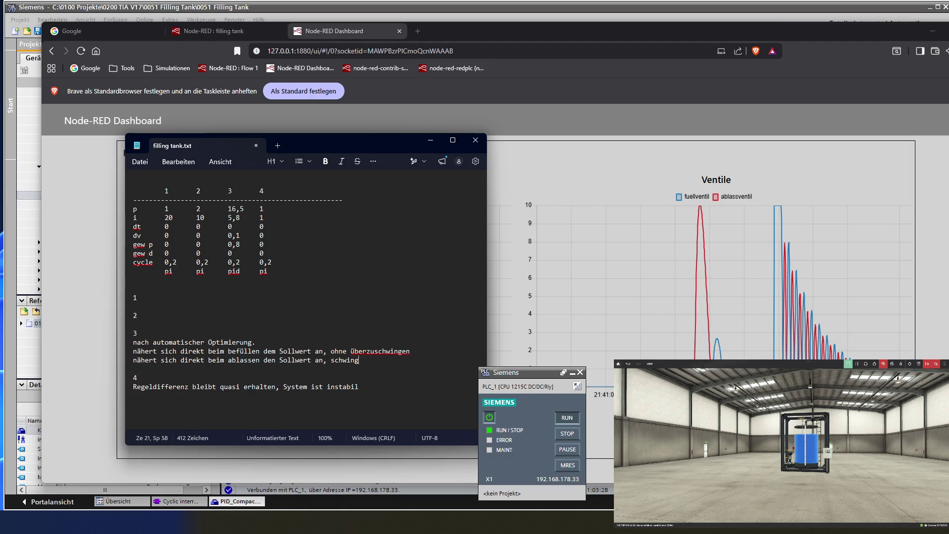
type("t kurzzeitig ")
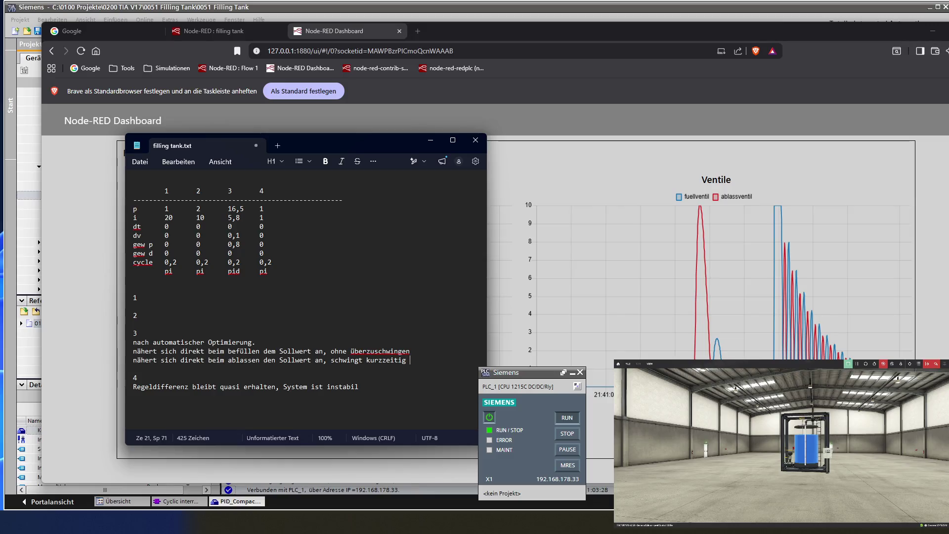
type("unter den sol")
type("lwert")
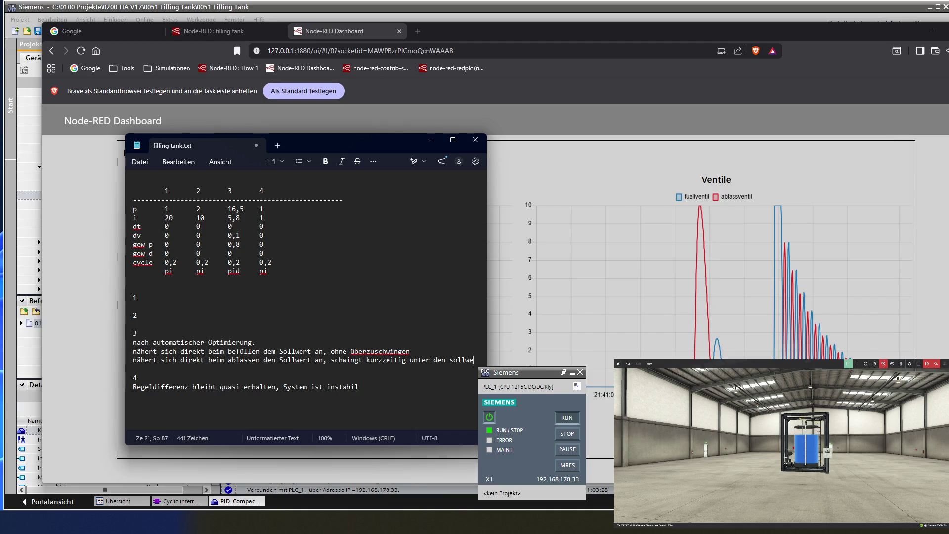
key("Up")
key("Up")
key("Up")
key("Up")
key("Up")
key("Return")
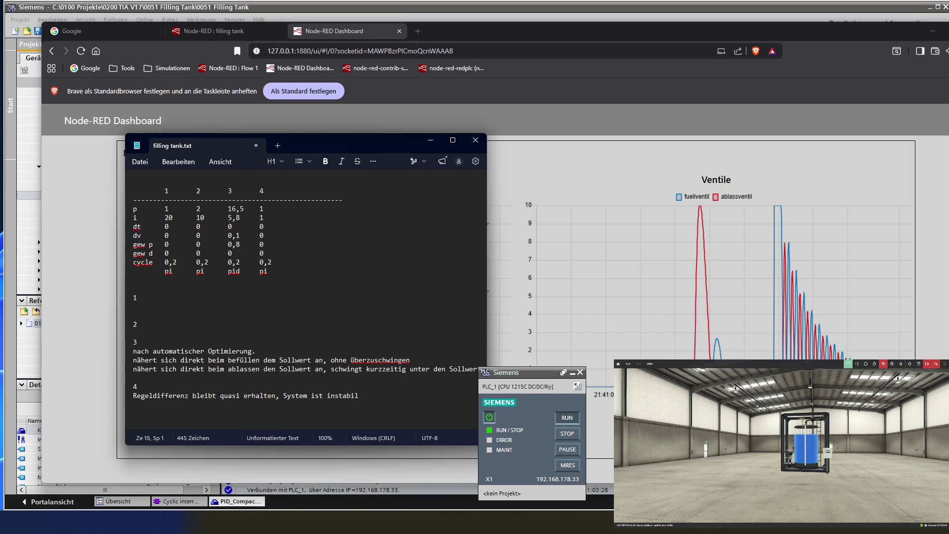
Step: Note under set 1: very nice loop for illustration, oscillates twice around the Sollwert, then settles
type("sehr ")
type("schöner reg")
type("elkreis")
type("zum veranschaulichen")
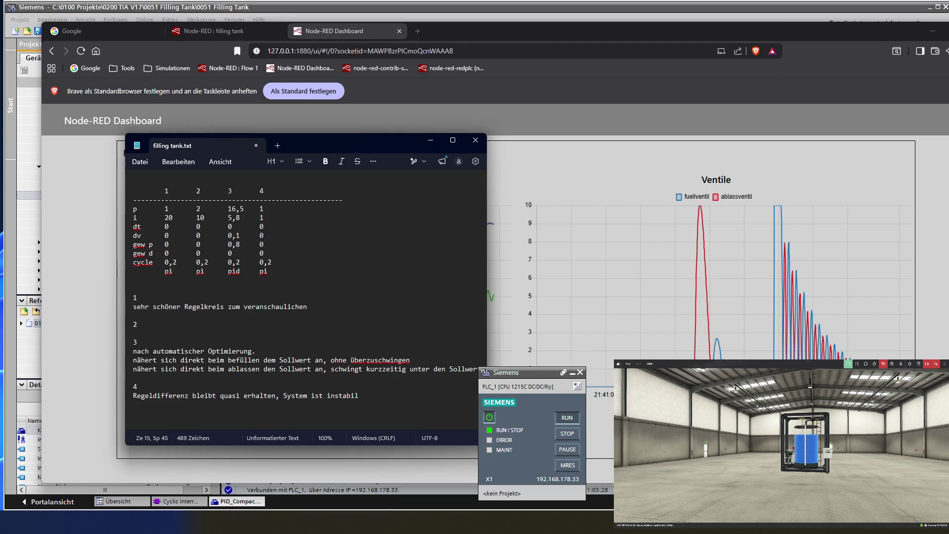
key("Return")
type("schwingt")
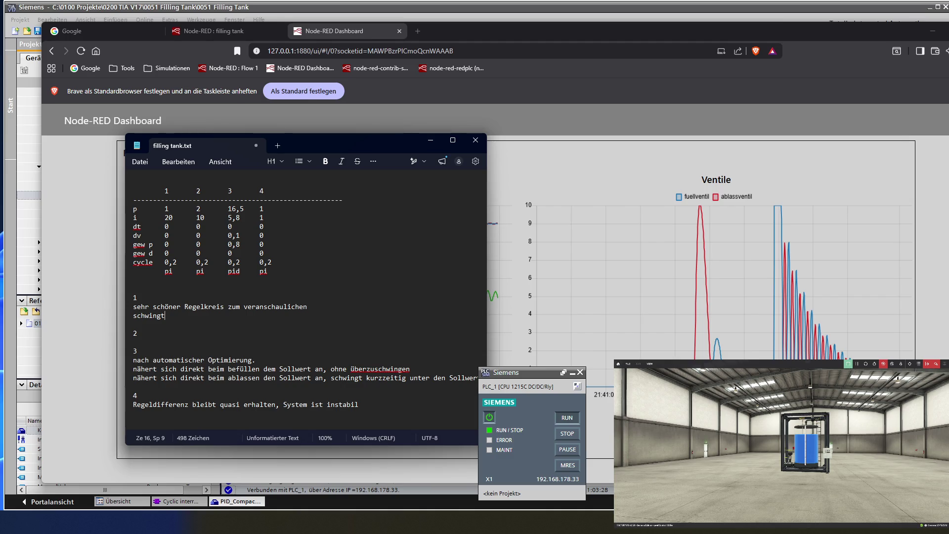
type(" 2")
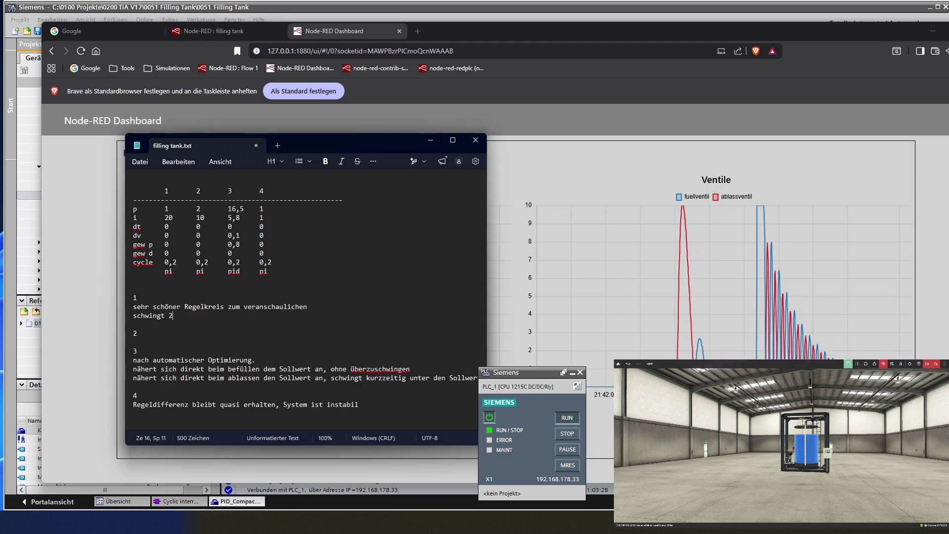
type(" mal ü")
type("ber und ")
type("unter dem ")
type("Sollwert ")
type("und hat")
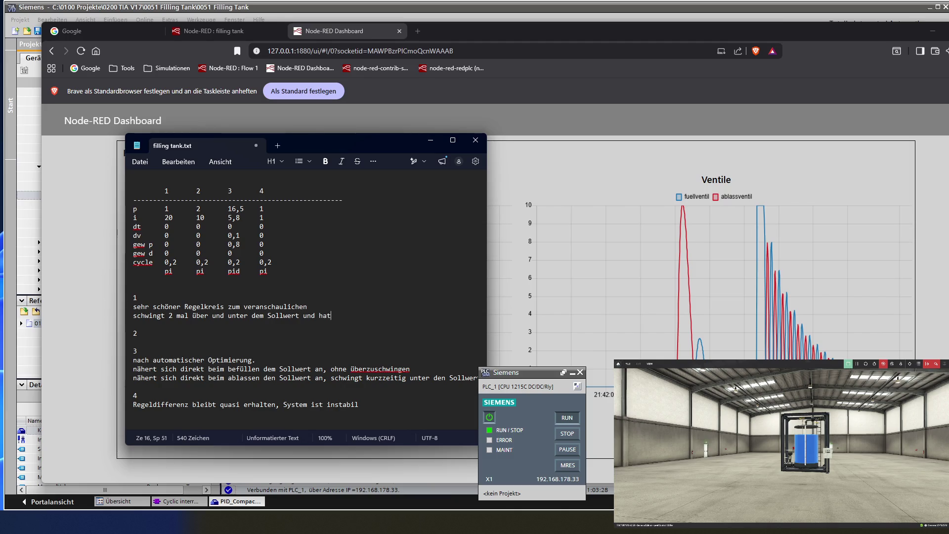
key("BackSpace")
key("BackSpace")
key("BackSpace")
type("ist dann praktisch ausgeregelt")
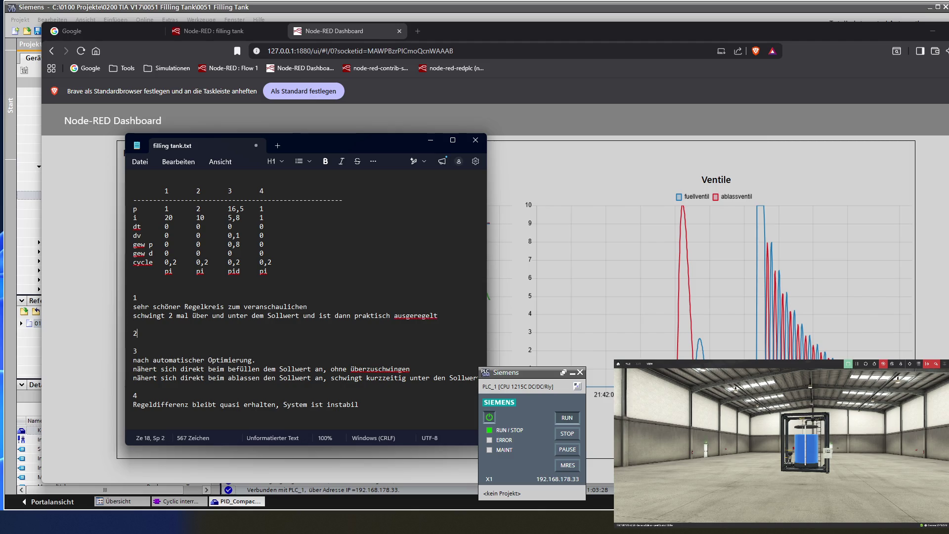
Step: Note 'wie 1 nur etwas zügiger' under set 2 and 'ein Nachteil wäre ein mehr an Verbrauch' under set 1
key("Return")
type("wie 1 nur etwas ")
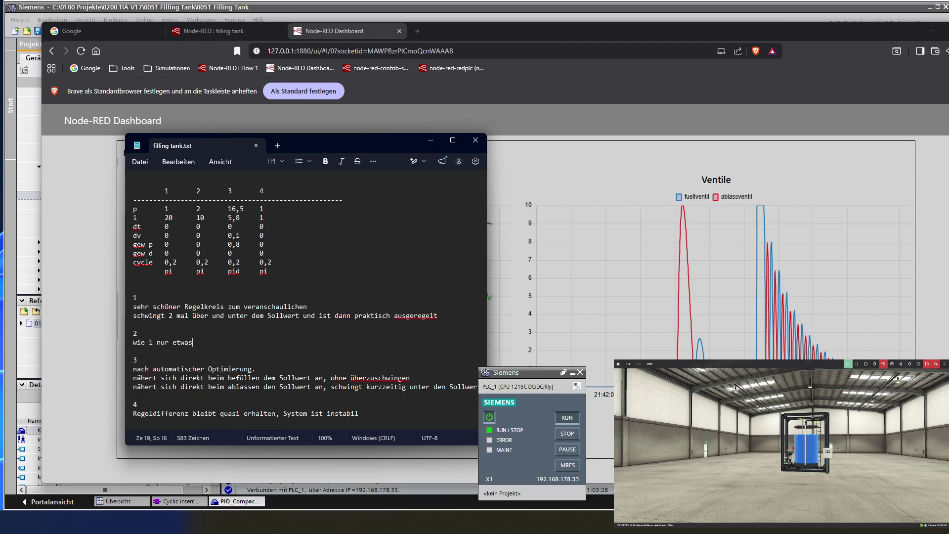
type("zü")
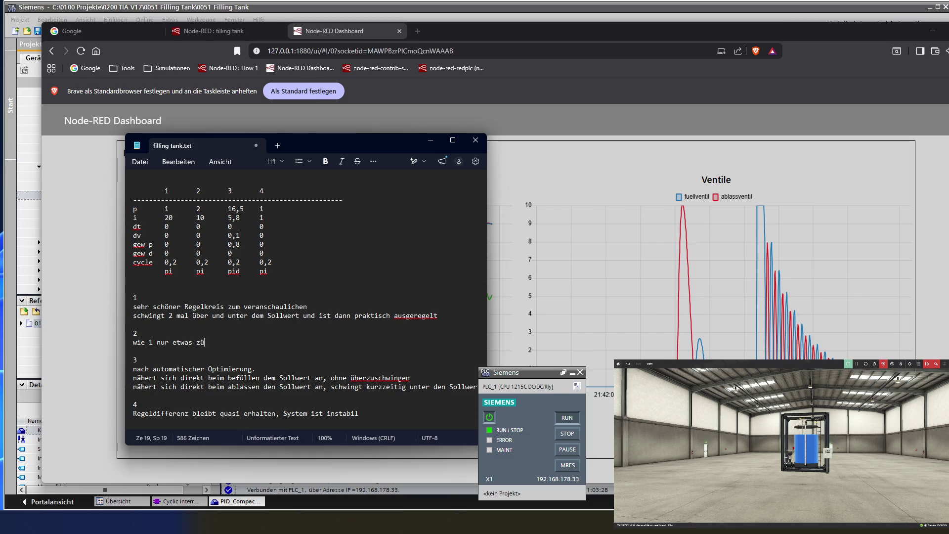
type("giger")
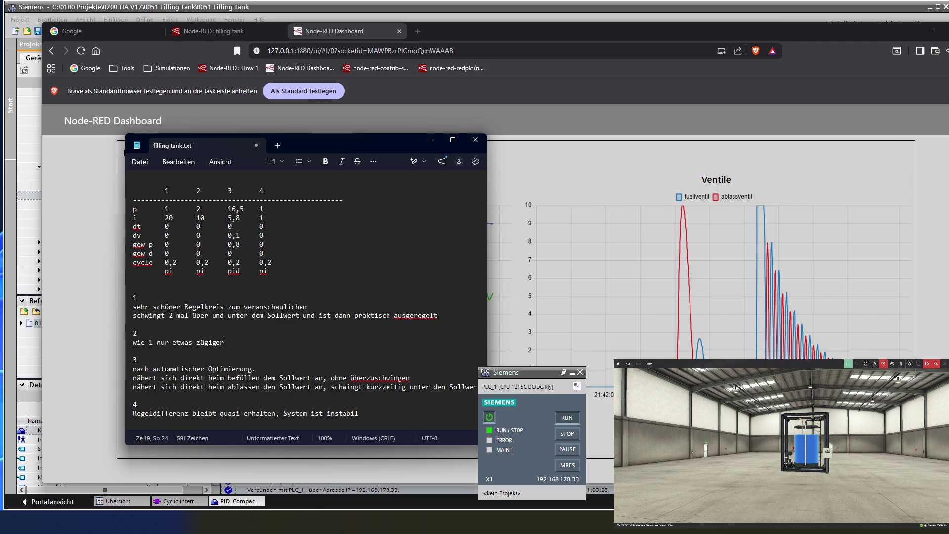
key("Return")
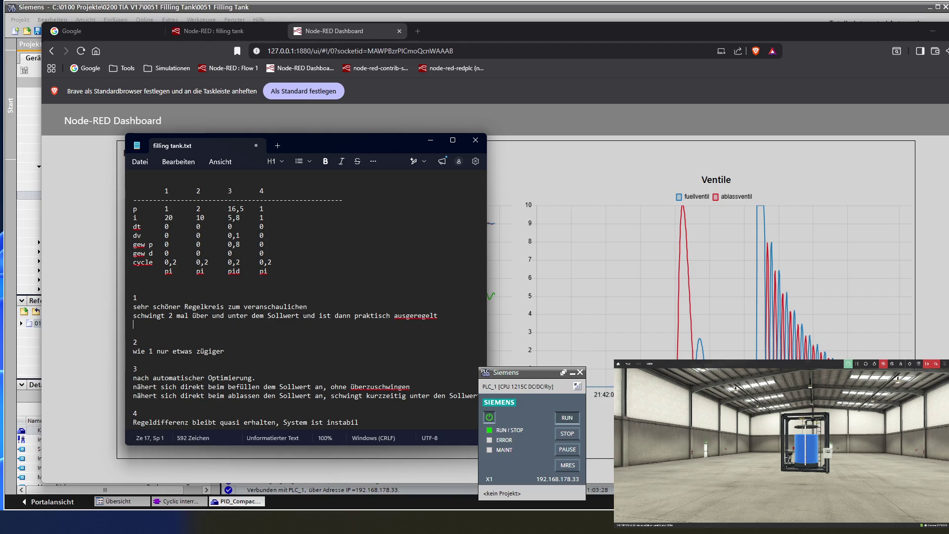
type("ein nac")
type("htei")
type("l")
type(" wäre de")
type("r höhe")
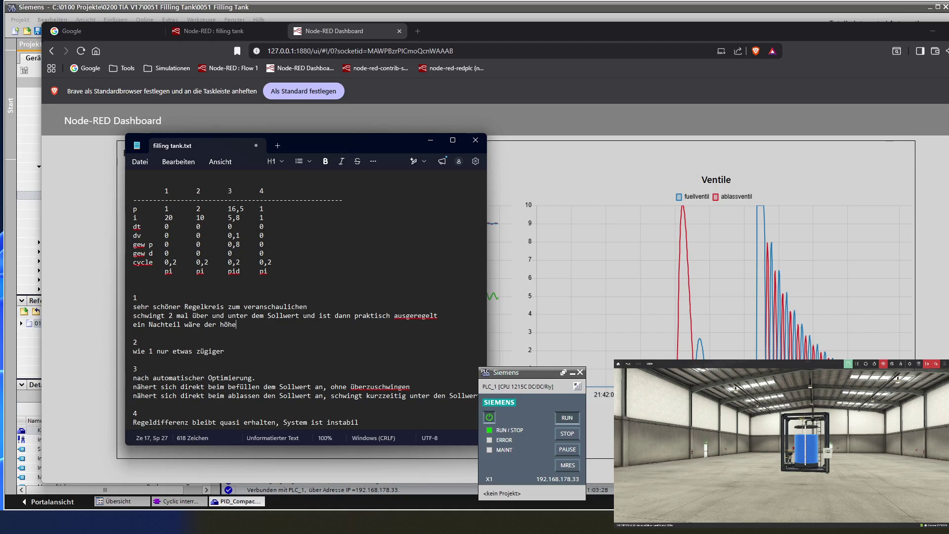
type("er")
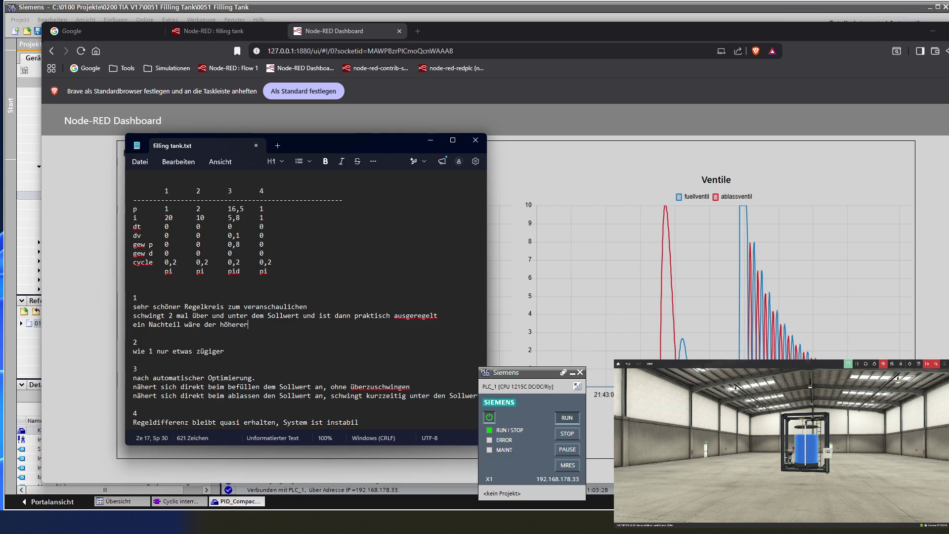
key("BackSpace")
key("BackSpace")
key("BackSpace")
key("BackSpace")
type("ein ")
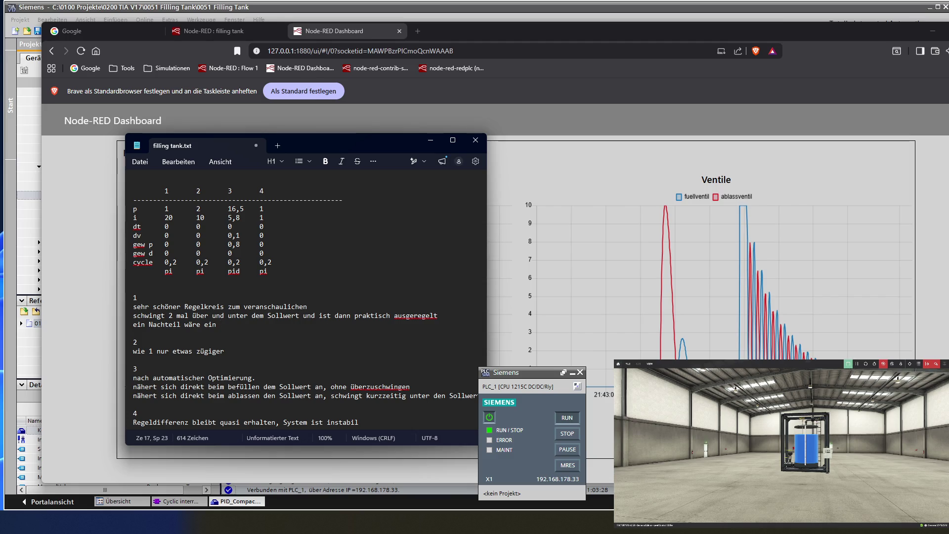
type("mehr an ")
type("ver")
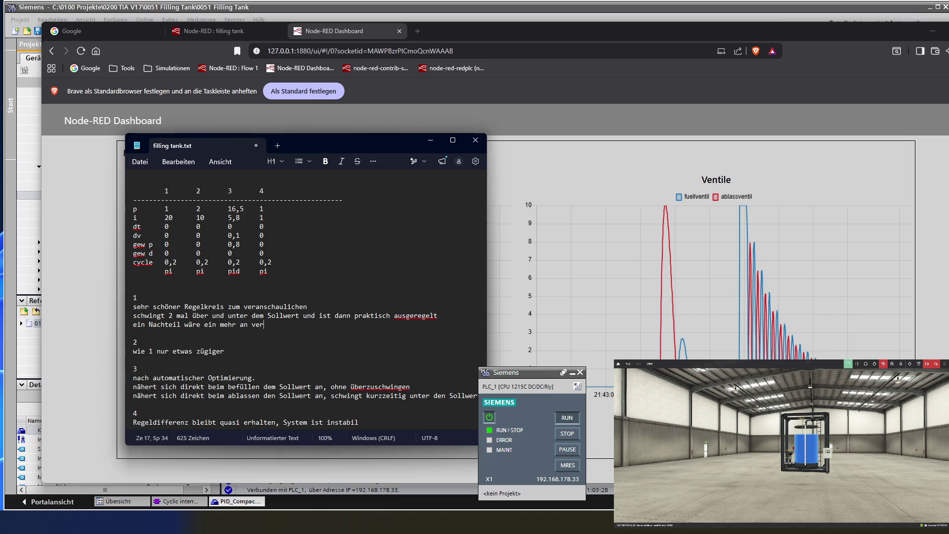
type("brauch")
key("BackSpace")
type("V")
Step: Copy the 'ein Nachteil wäre ein mehr an Verbrauch' line into note 2
key("shift+Left")
key("shift+Left")
key("shift+Left")
key("shift+Left")
key("shift+Left")
key("shift+Left")
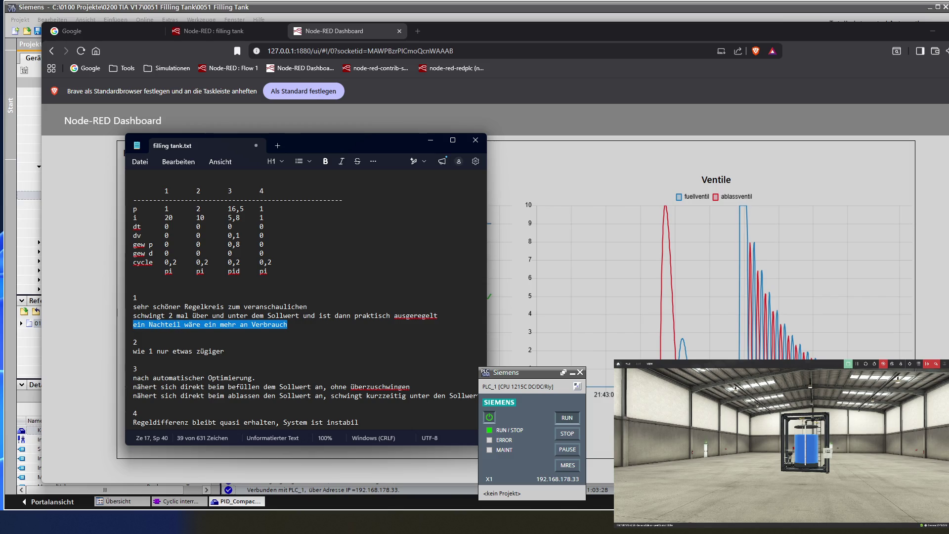
key("Down")
key("Down")
key("Down")
key("End")
key("Return")
type("ein Nachteil wäre ein mehr an Verbrauch")
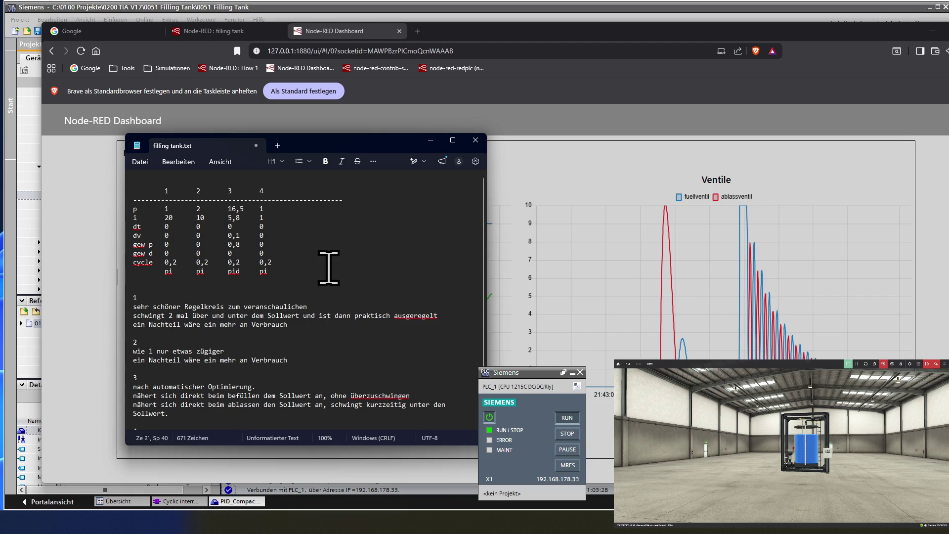
key("Down")
key("Down")
key("Down")
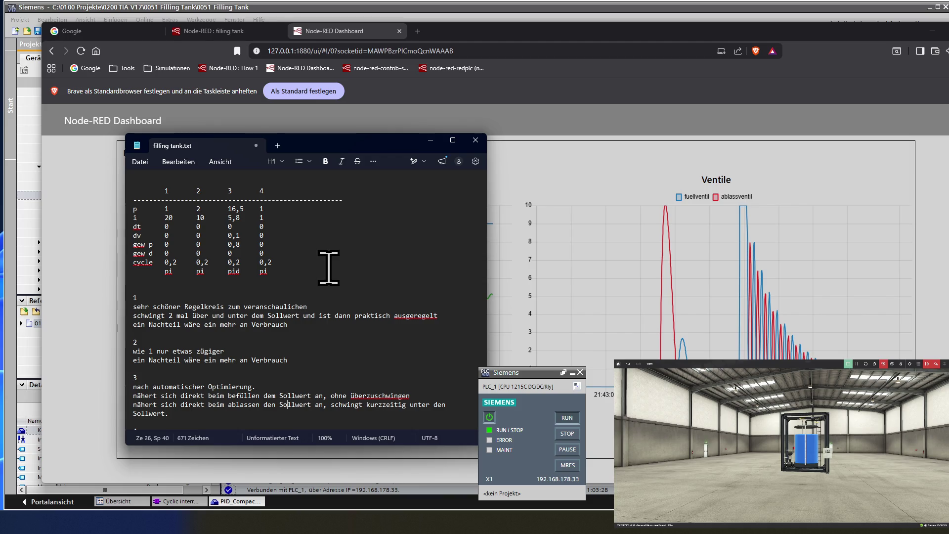
scroll(327, 307, "down", 1)
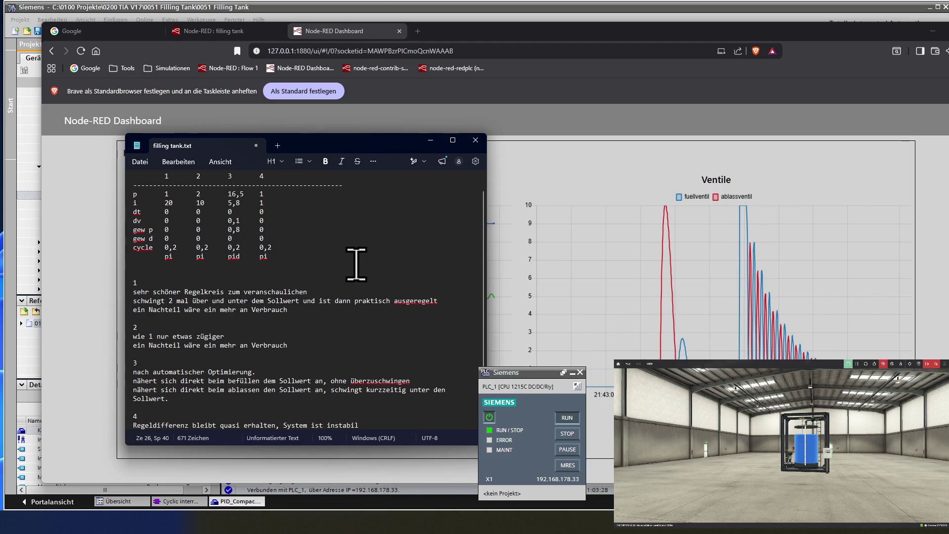
Step: Add 'Stellglieder sollten diesem Regelverlauf bzw der Stellgröße folgen können.' under note 1
left_click(300, 310)
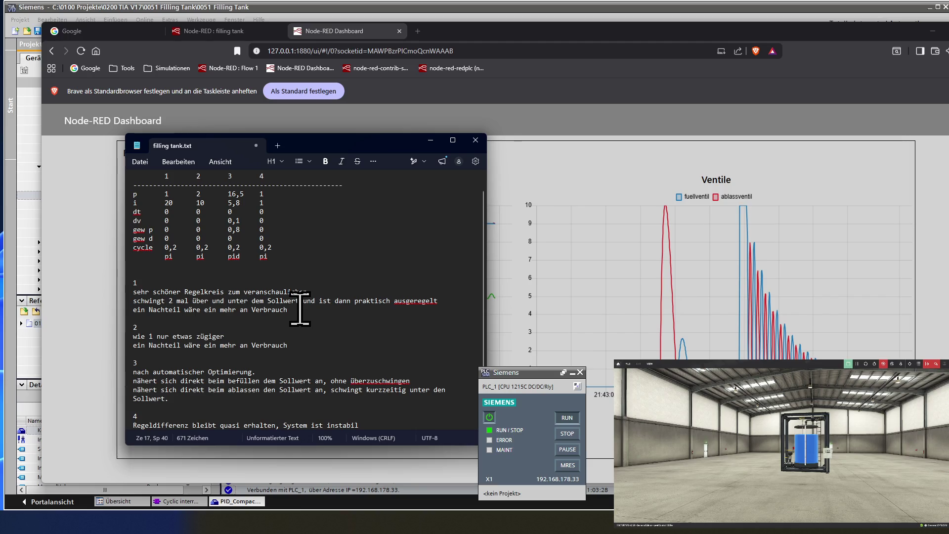
key("Return")
type("St")
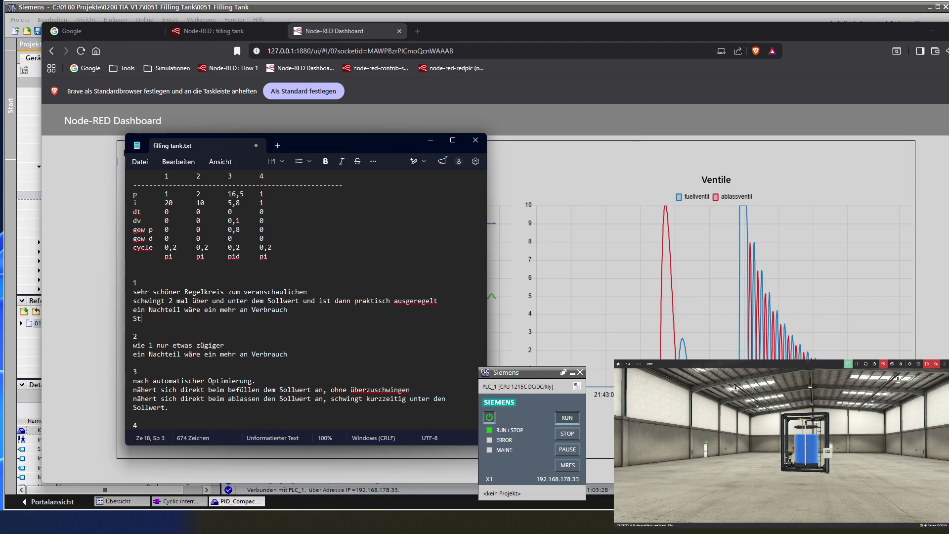
type("ellgk")
type("lieder ")
type("sollte")
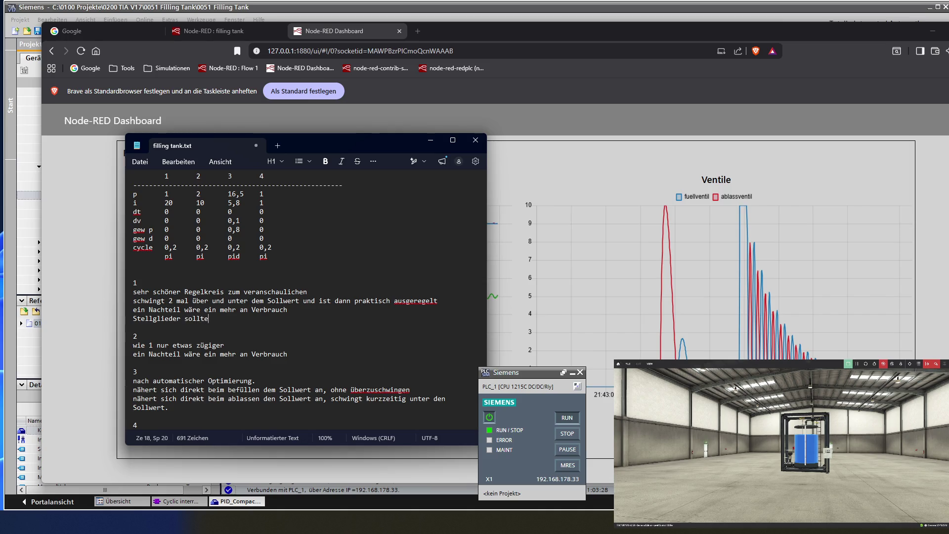
type("n diesem R")
type("egel")
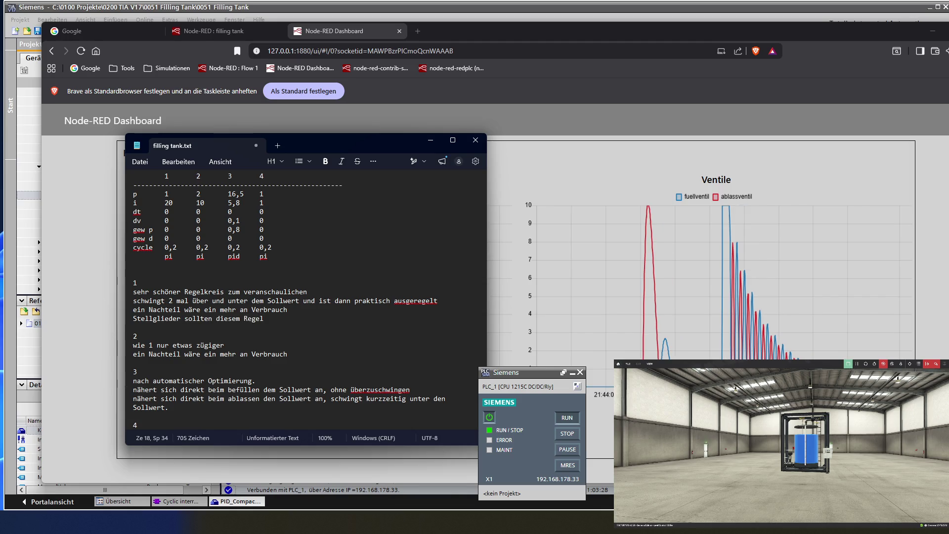
type("verlauf bzw der Stellgröße fol")
type("ge")
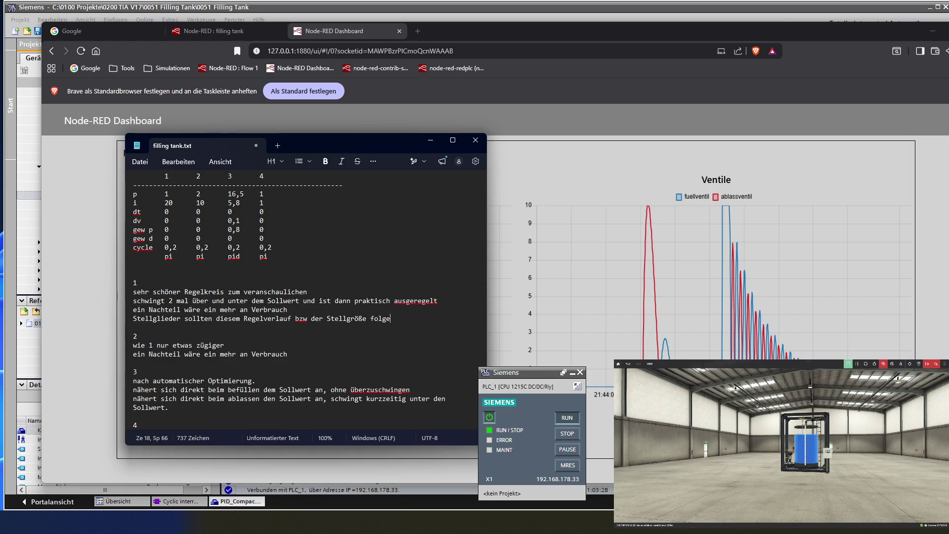
type("n können.")
Step: Copy the Stellglieder sentence under note 2, then add a '4' line at the end
key("shift+Left")
key("shift+Left")
key("shift+Left")
key("shift+Left")
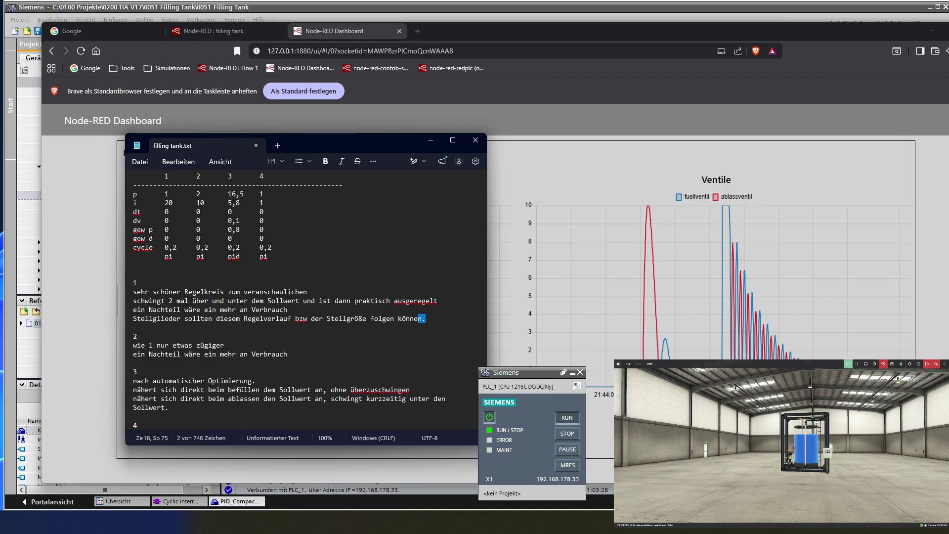
key("shift+Left")
key("shift+Left")
key("shift+Left")
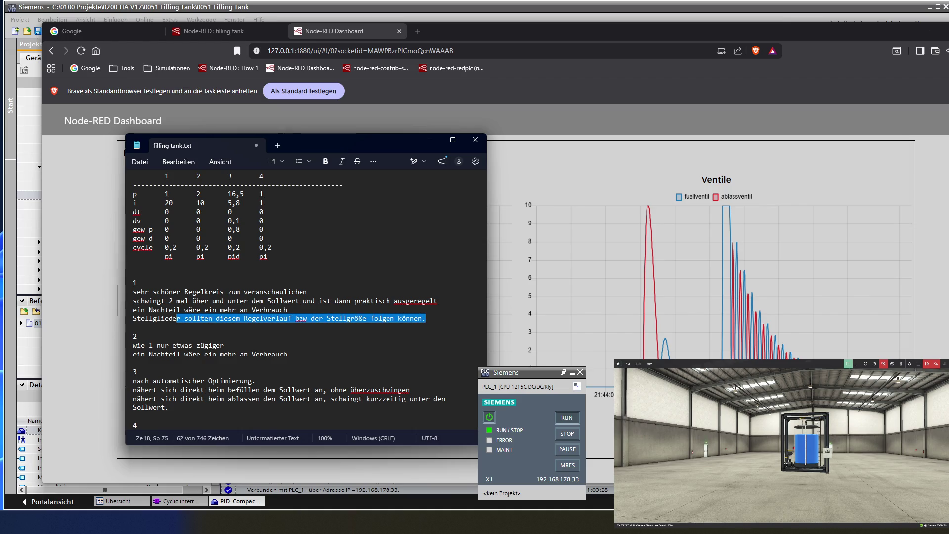
key("shift+Left")
key("ctrl+c")
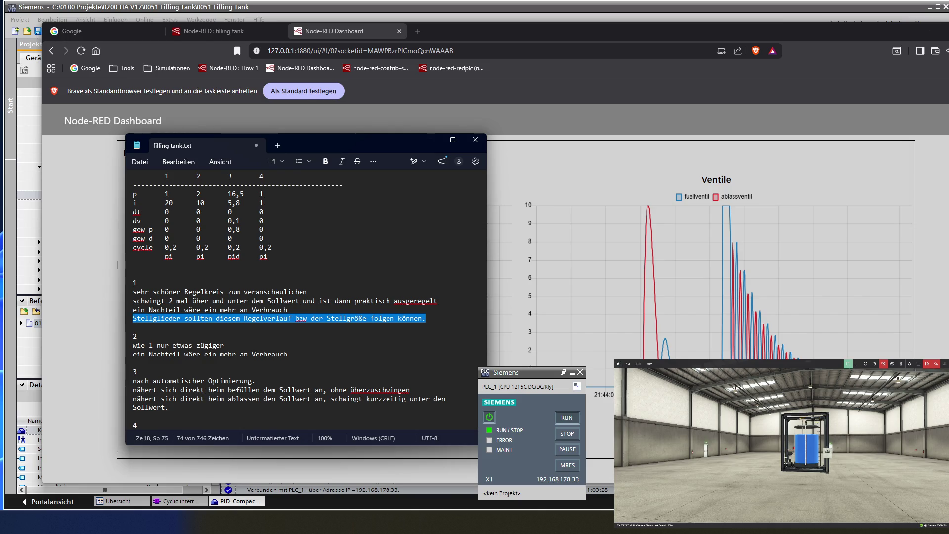
key("Down")
key("Down")
key("Down")
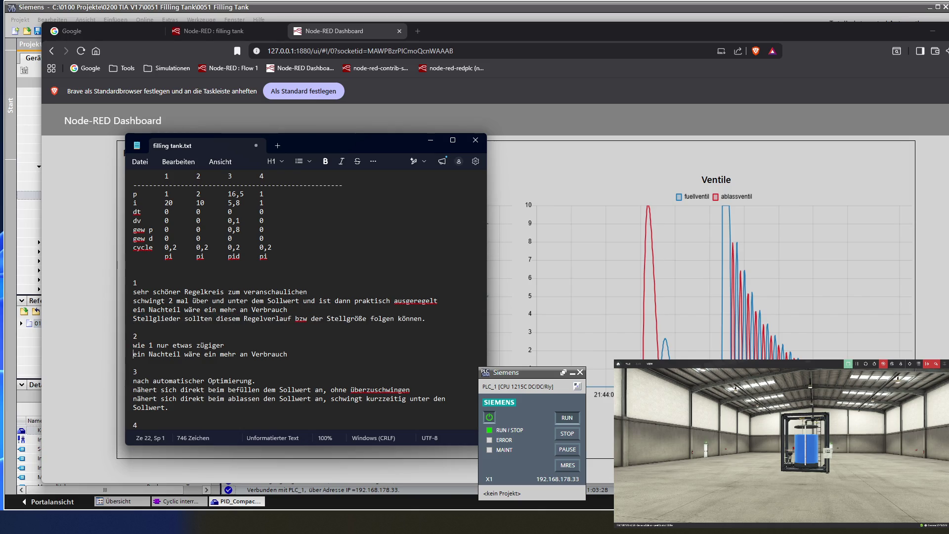
key("Return")
key("ctrl+v")
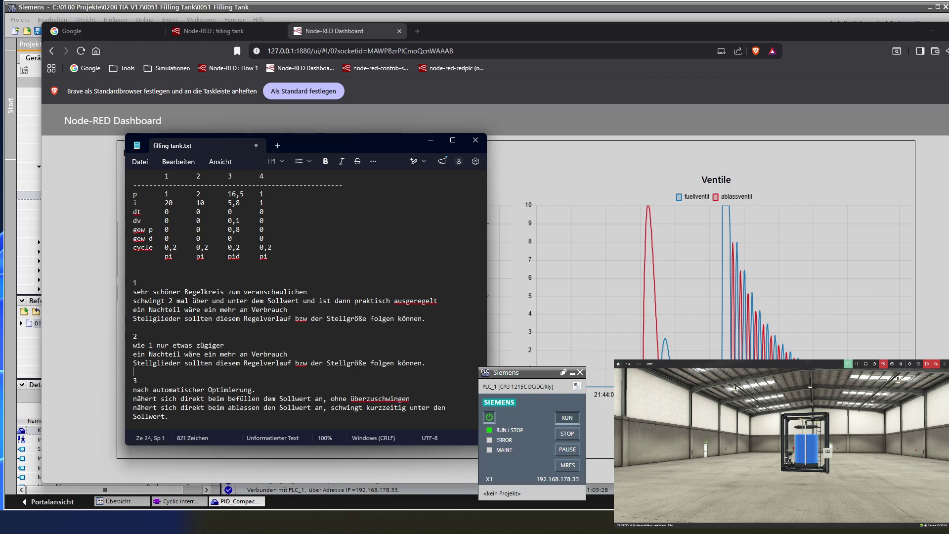
key("ctrl+End")
key("Return")
key("Return")
type("4")
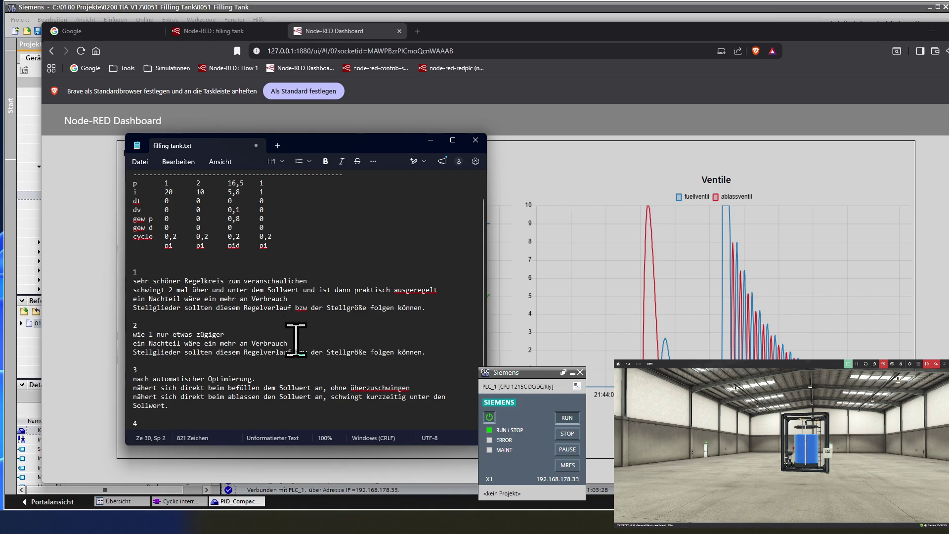
scroll(308, 340, "down", 1)
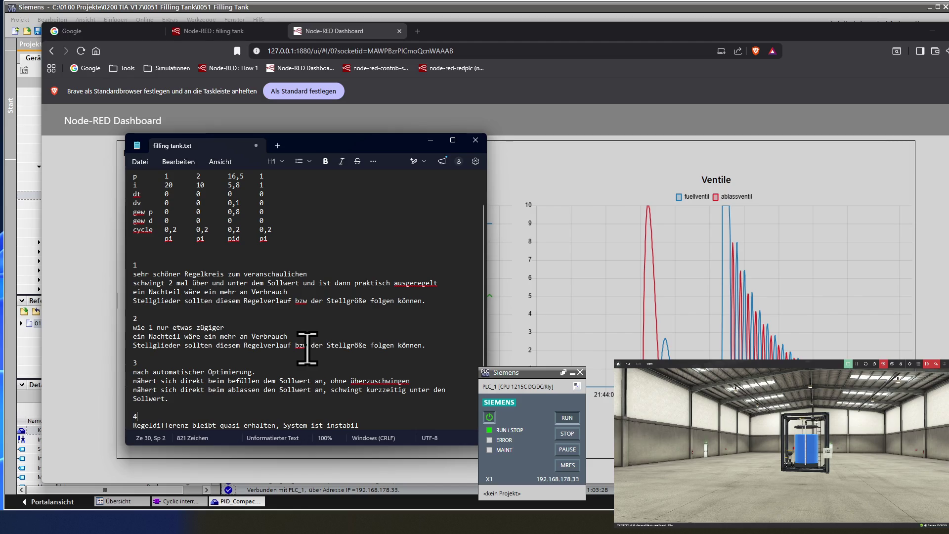
Step: Add the new line under note 3, 'Stellglieder sollten ... in der Realität nicht folgen können'
left_click(193, 399)
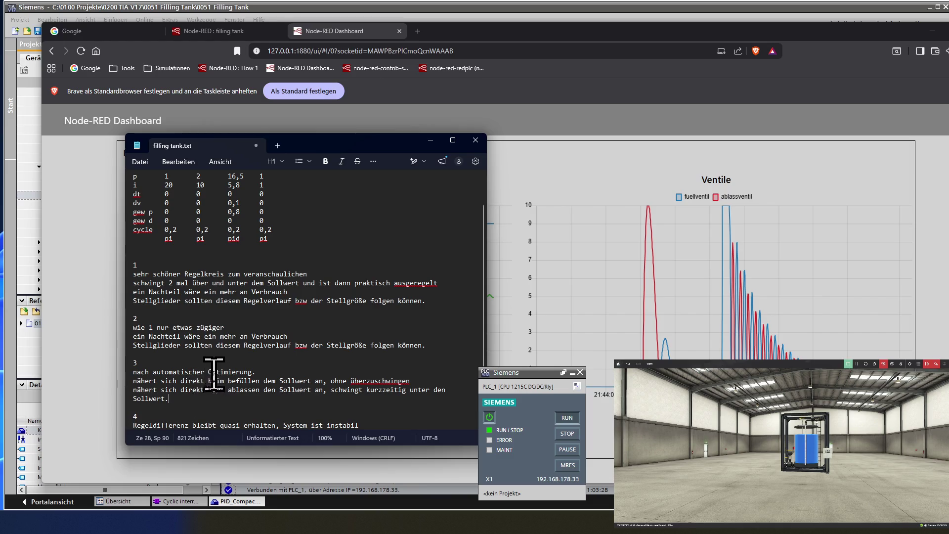
key("Return")
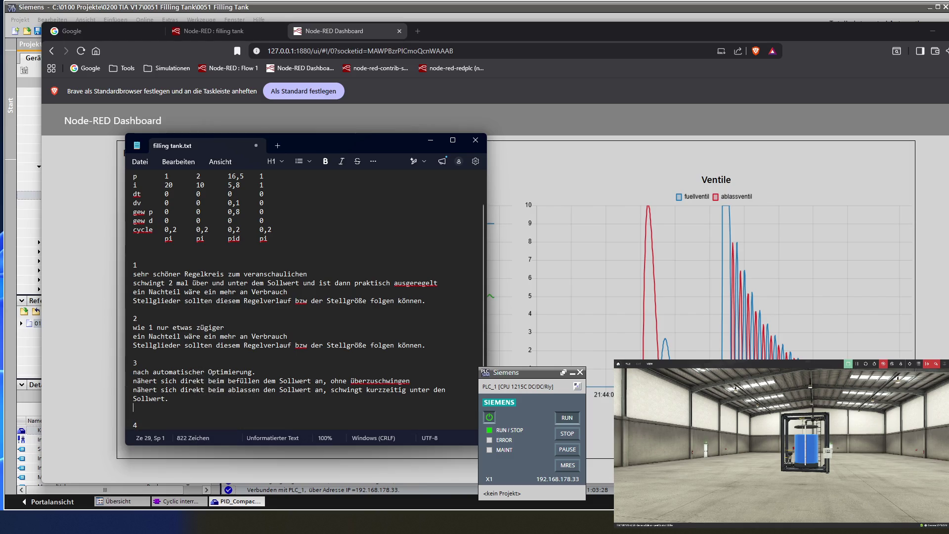
type("Stellglieder")
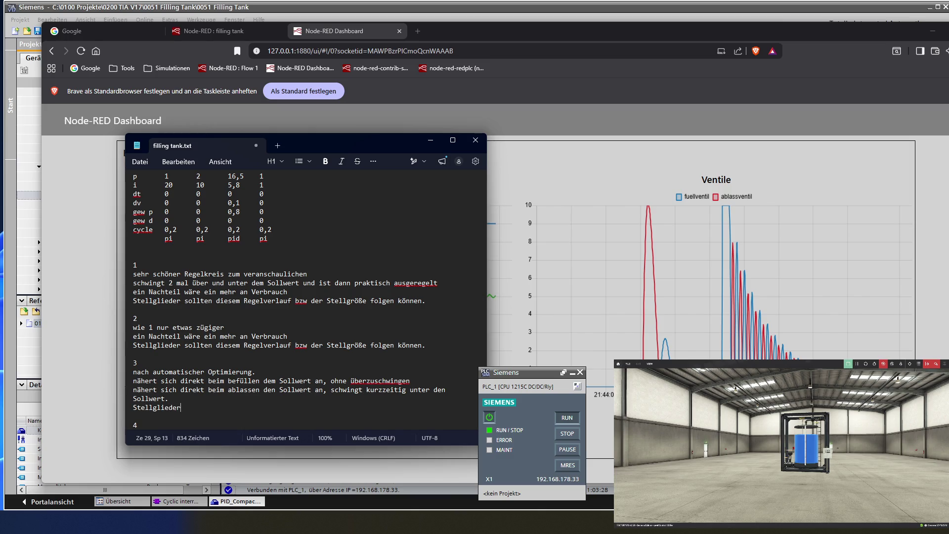
type(" sollten ")
type("dem ")
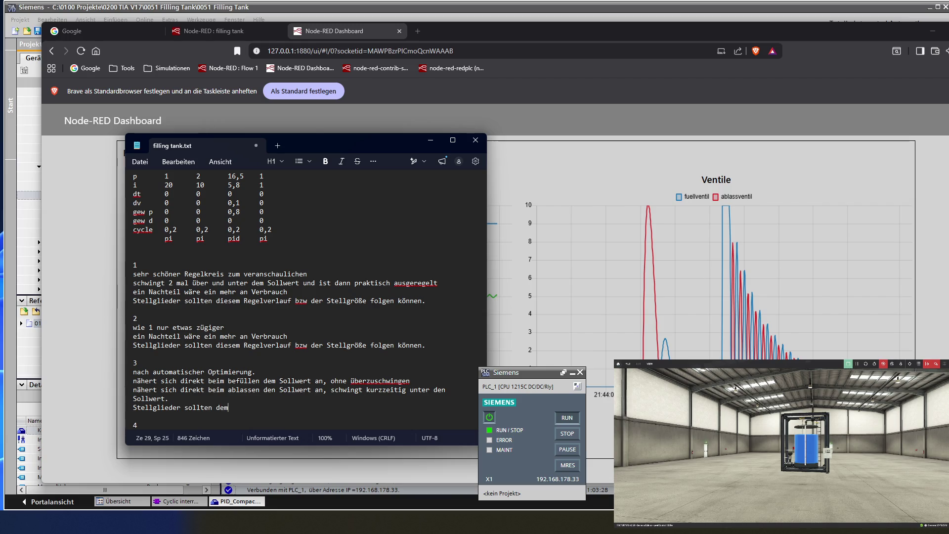
type("Regelkreis b")
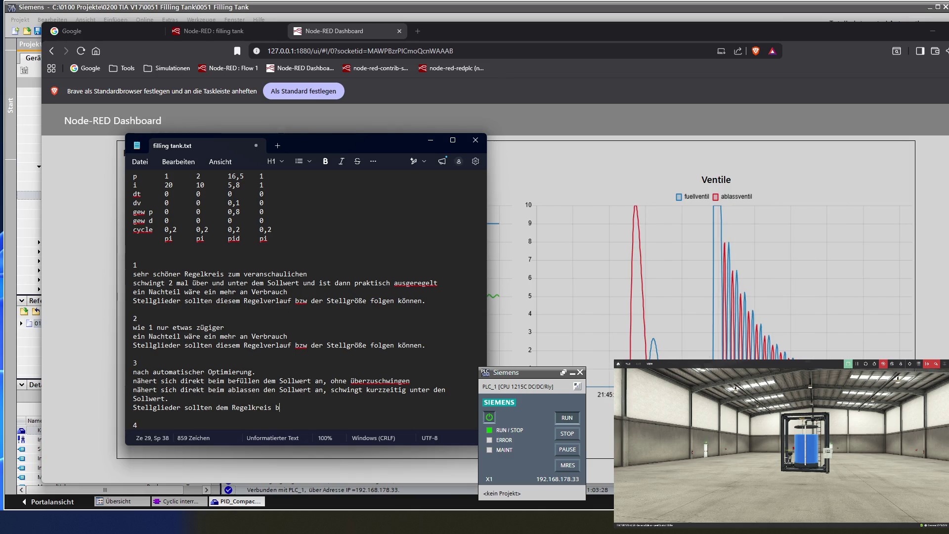
type("zw der Stellgröße nicht folgen können")
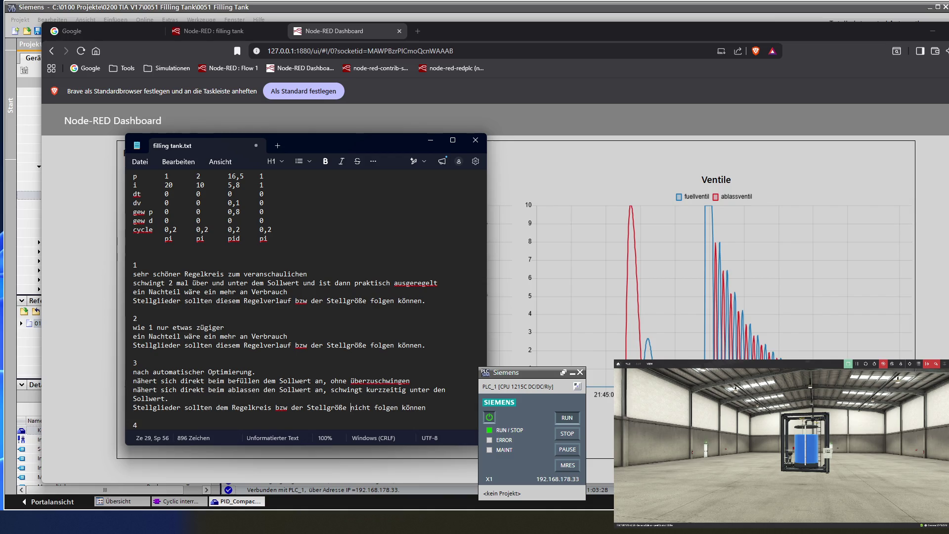
type("in der ")
type("Reali")
type("tät")
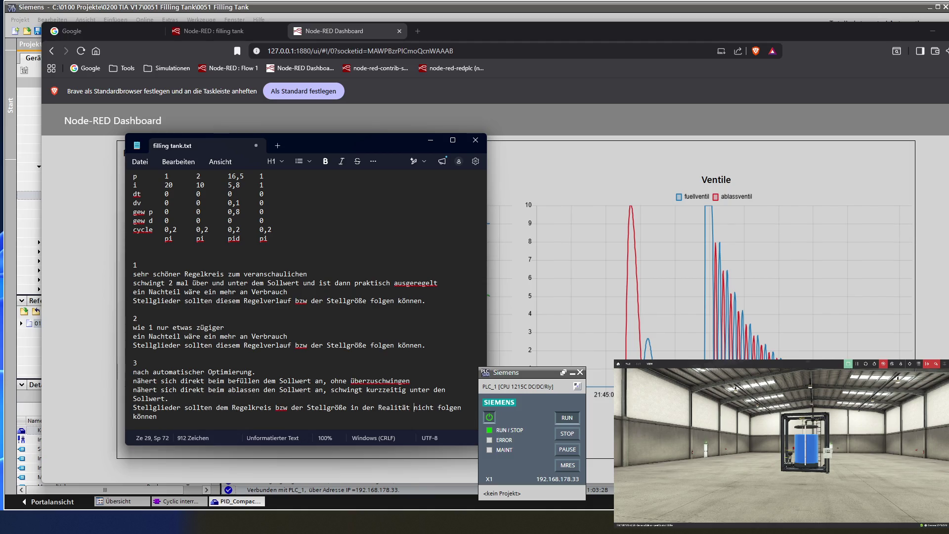
Step: Continue note 3 with '. Dies war nur so in der Simulation möglich und darum hat die automatische Optimierung...'
left_click(156, 416)
type(". ")
type("Dies war ")
type("nur ")
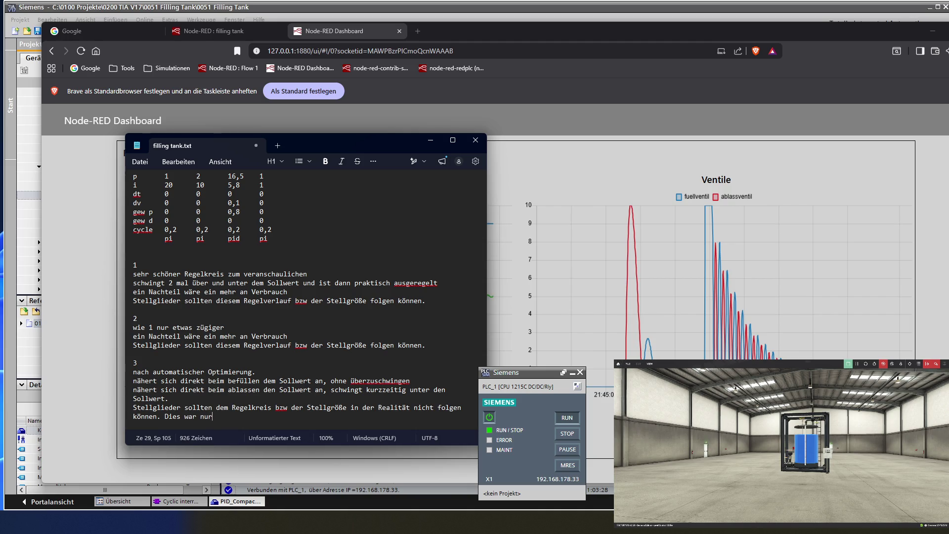
type("so in")
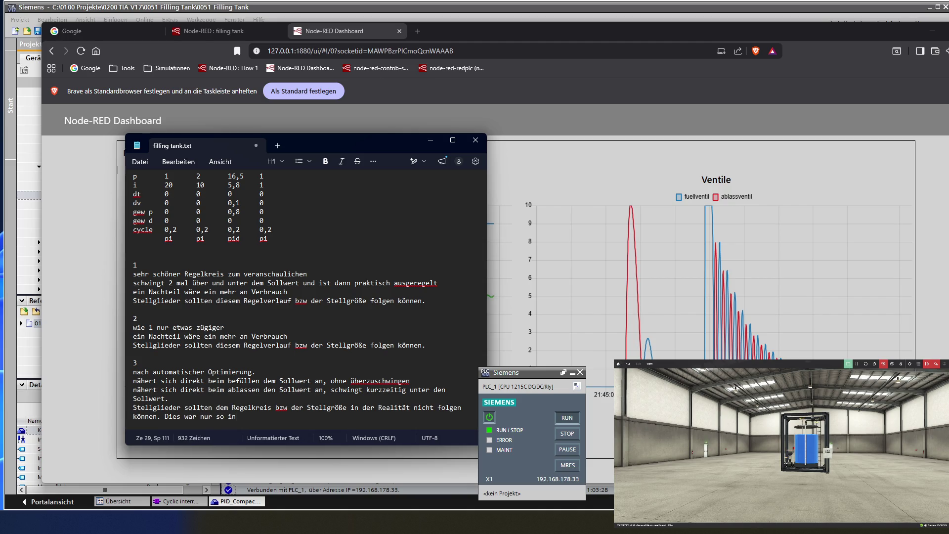
type(" der Simu")
type("lat")
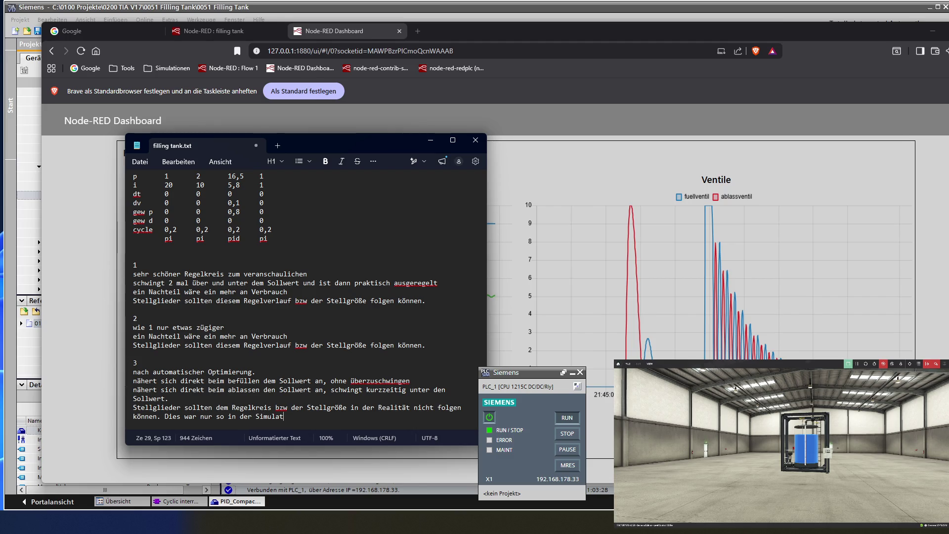
type("ion mö")
type("glich ")
type("und ")
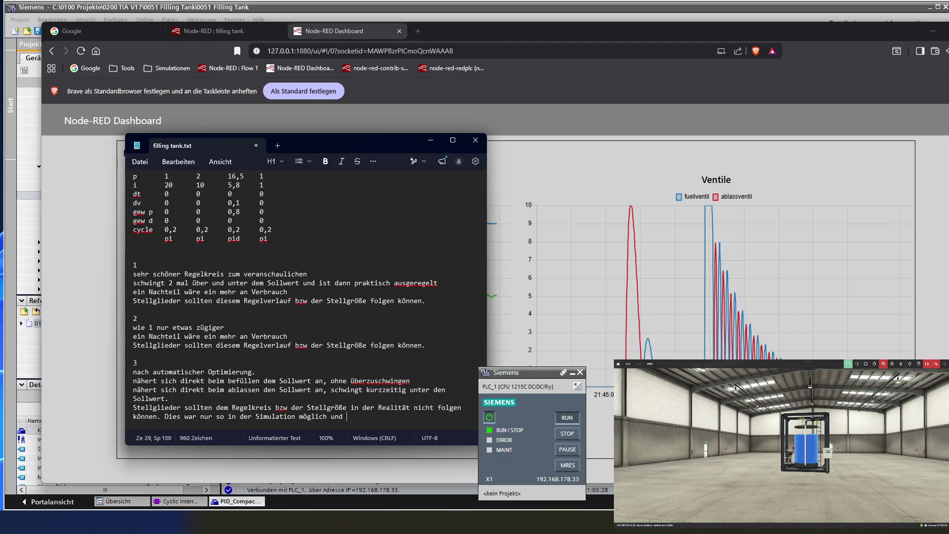
type("da")
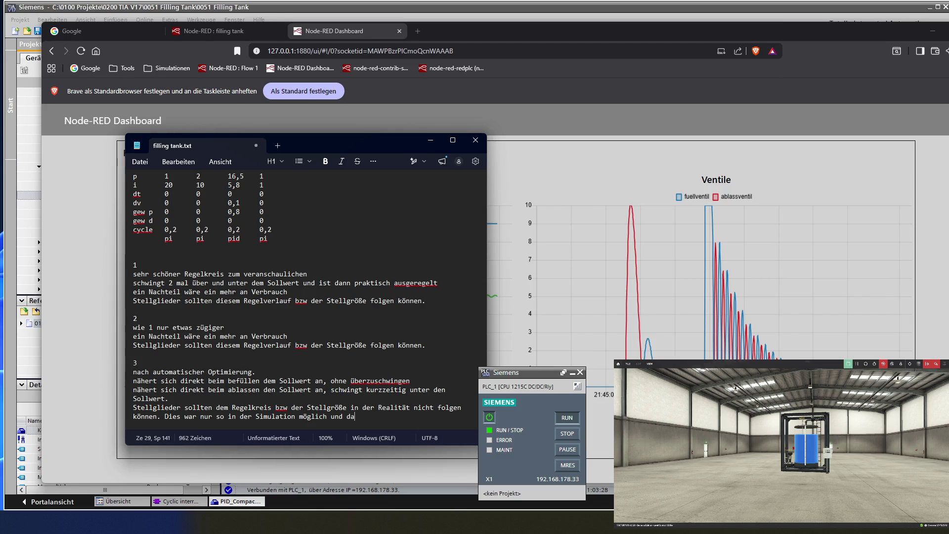
type("rum ")
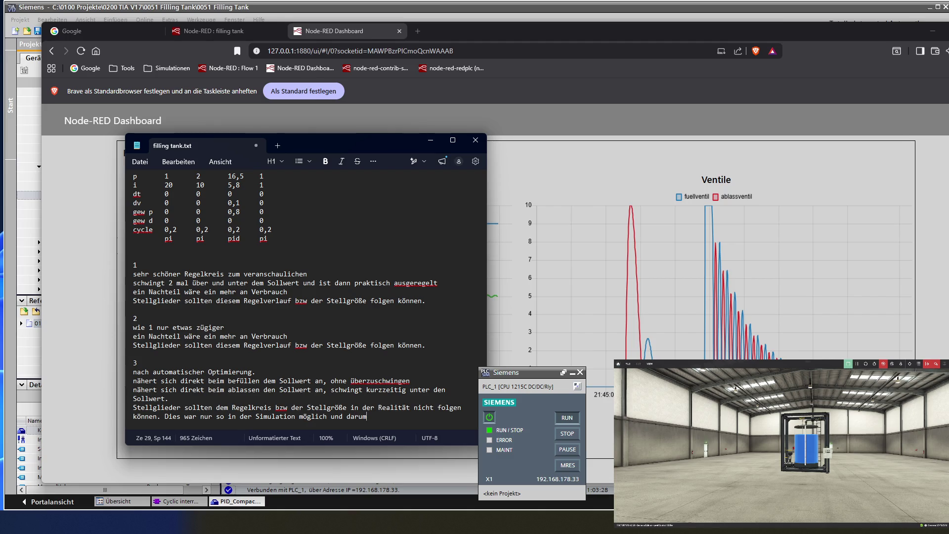
type("hat d")
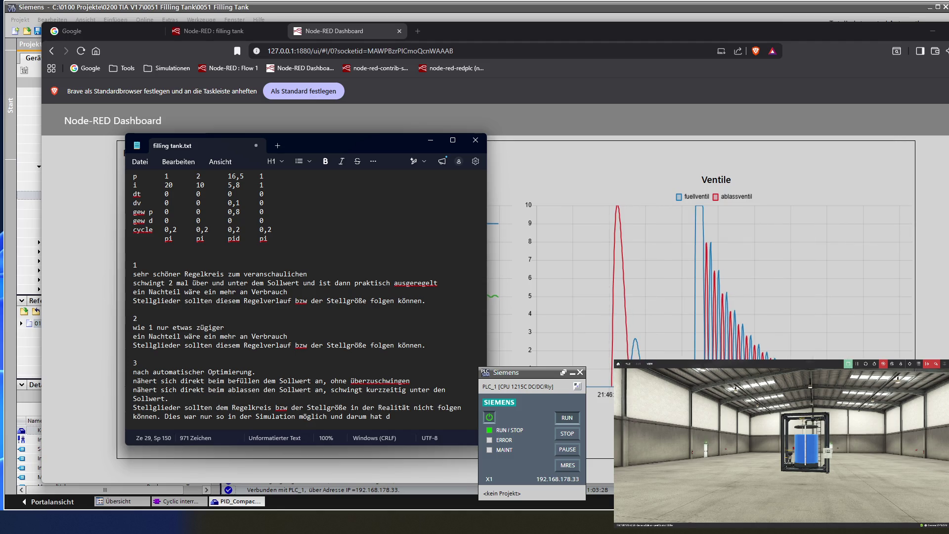
type("ie ")
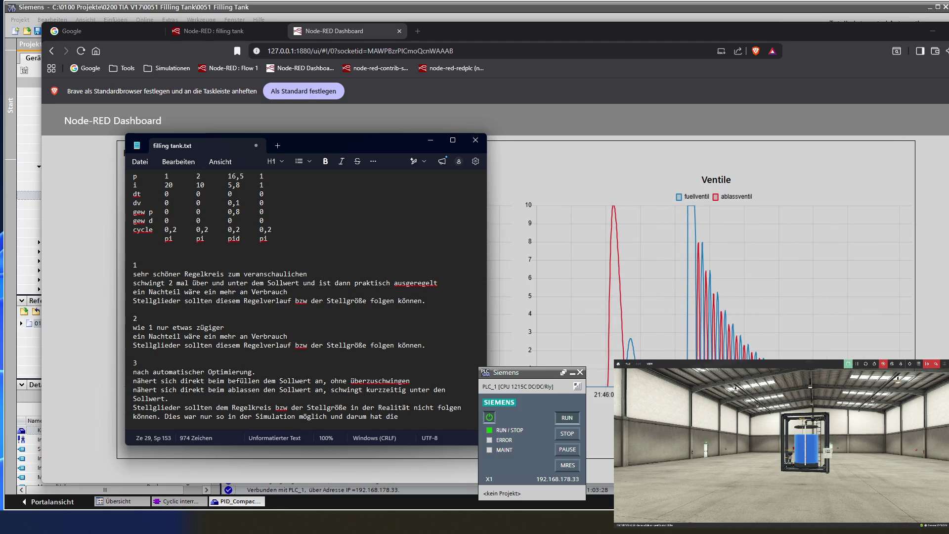
type("automatis")
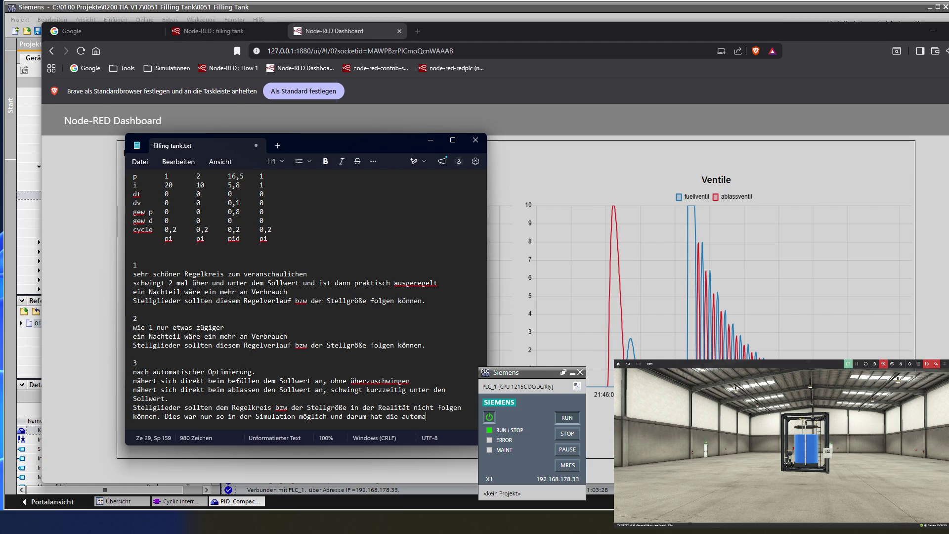
type("che ")
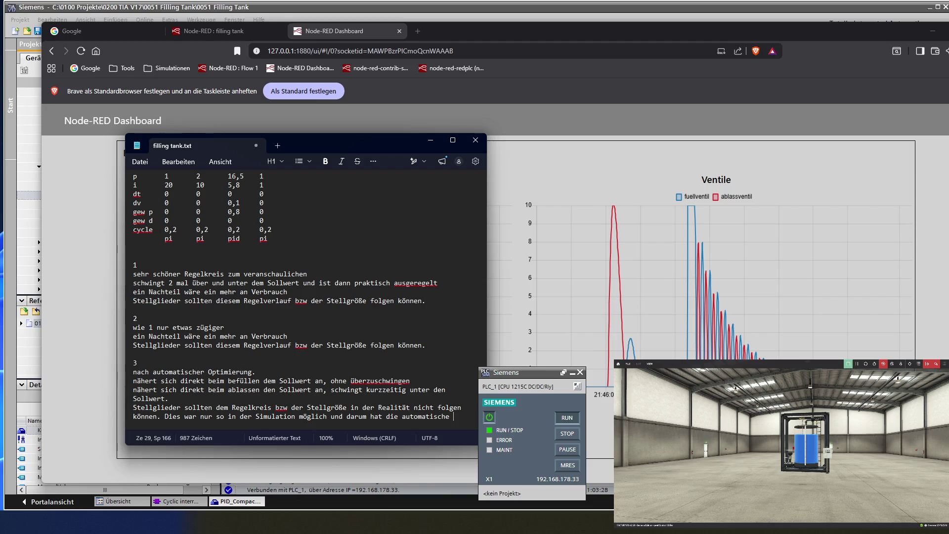
type("Optim")
type("ierung die")
type("se Werte gewählt.")
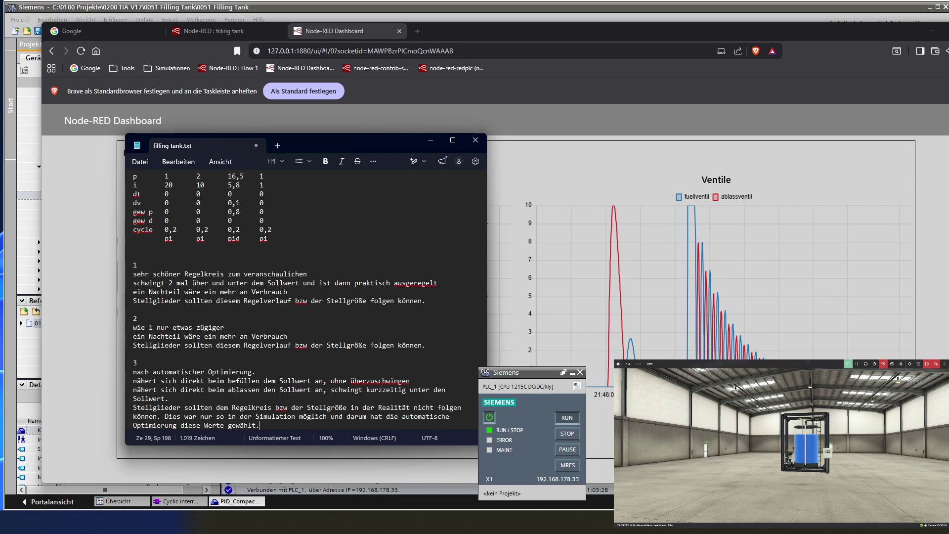
Step: Insert the heading 'PID Regelparameter' at the top, above the gain table
scroll(205, 393, "down", 1)
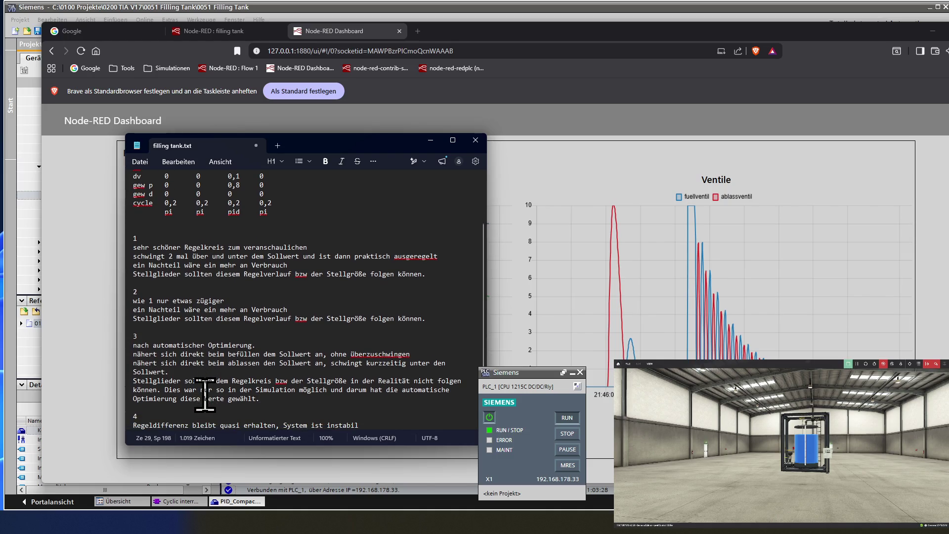
scroll(205, 306, "up", 2)
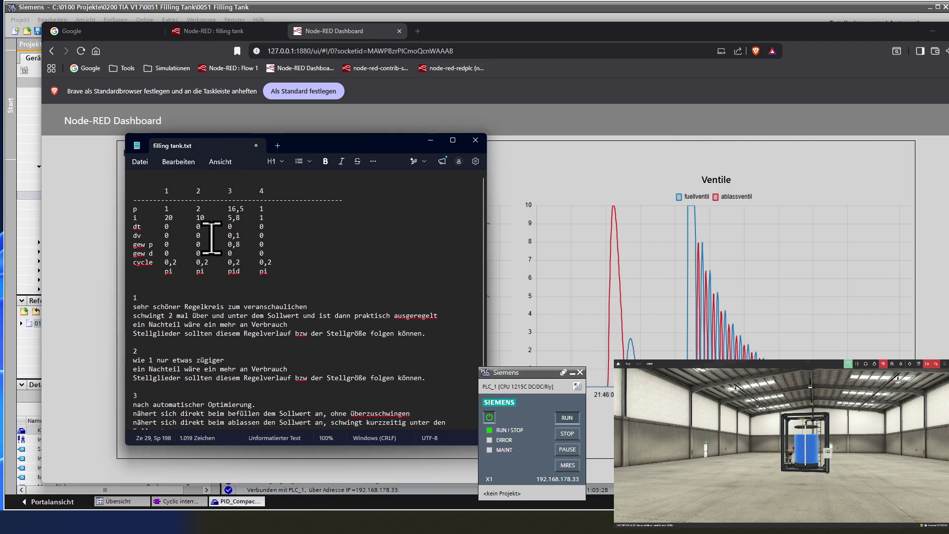
left_click(168, 176)
key("Return")
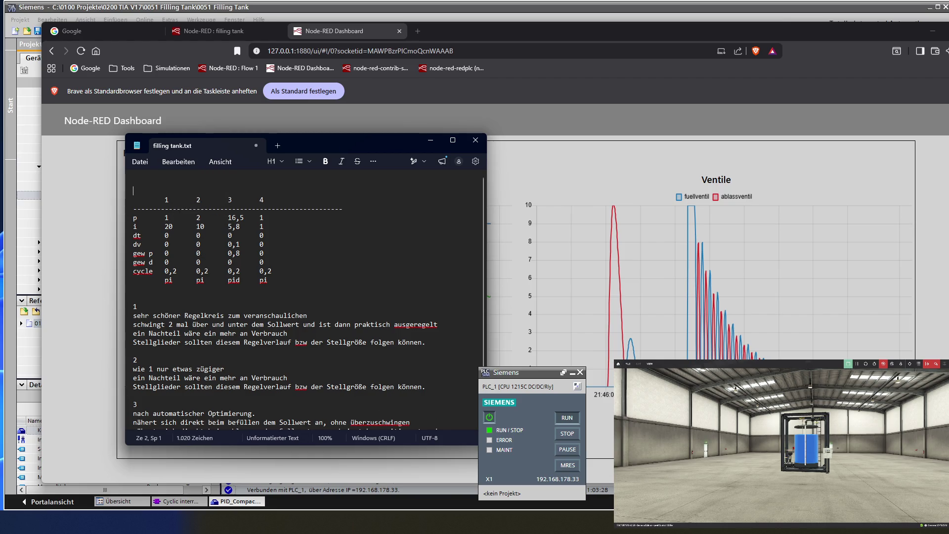
key("Up")
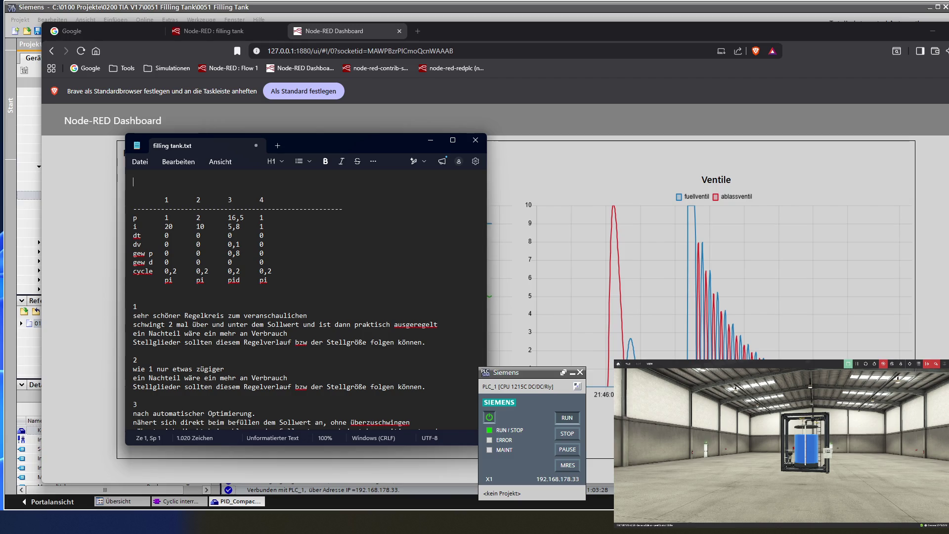
type("PID Regelparameter")
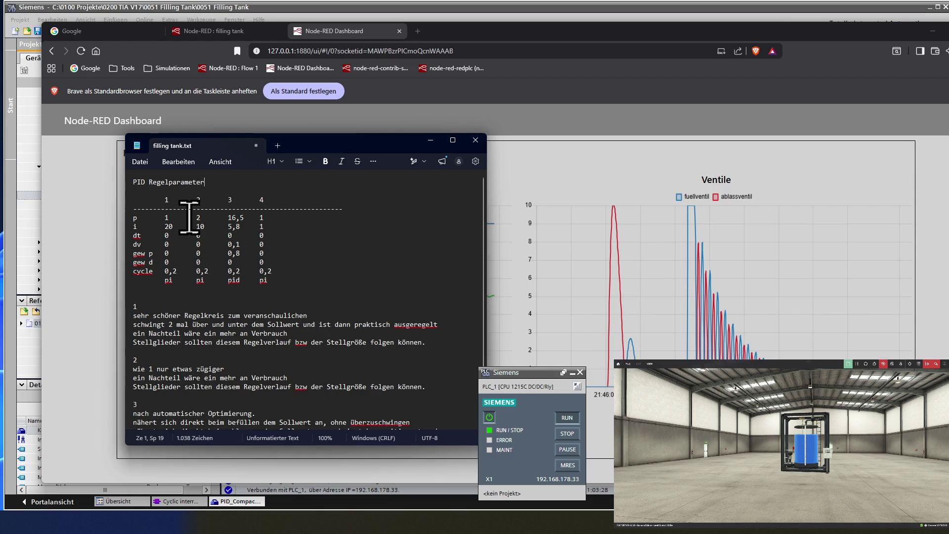
Step: Add an empty line after note 4 at the end of the document
scroll(206, 226, "down", 1)
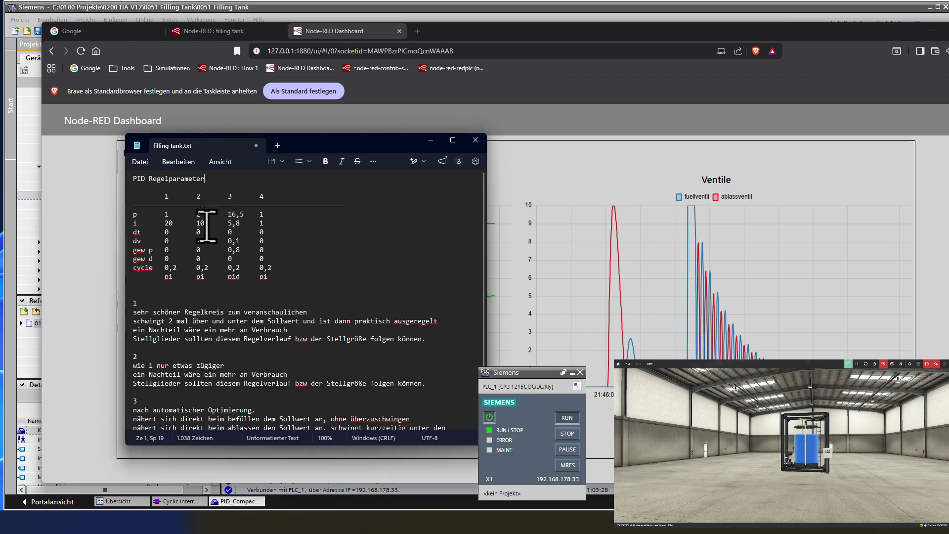
scroll(206, 226, "down", 1)
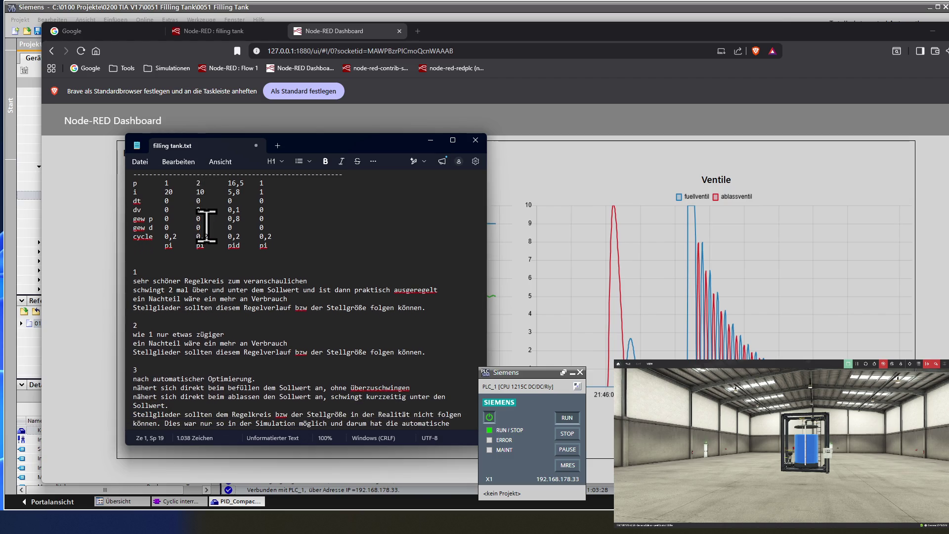
scroll(206, 227, "down", 1)
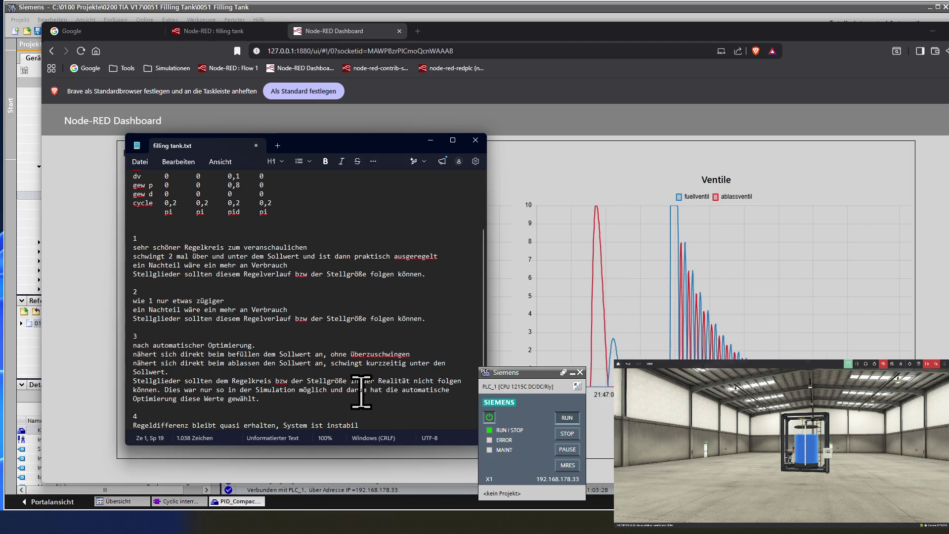
left_click(376, 422)
key("Return")
scroll(371, 418, "down", 1)
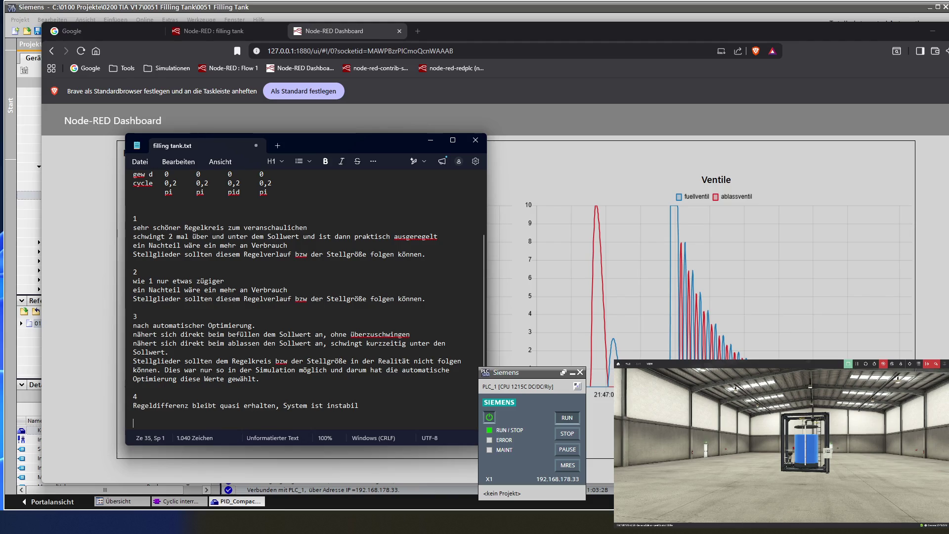
scroll(319, 350, "up", 4)
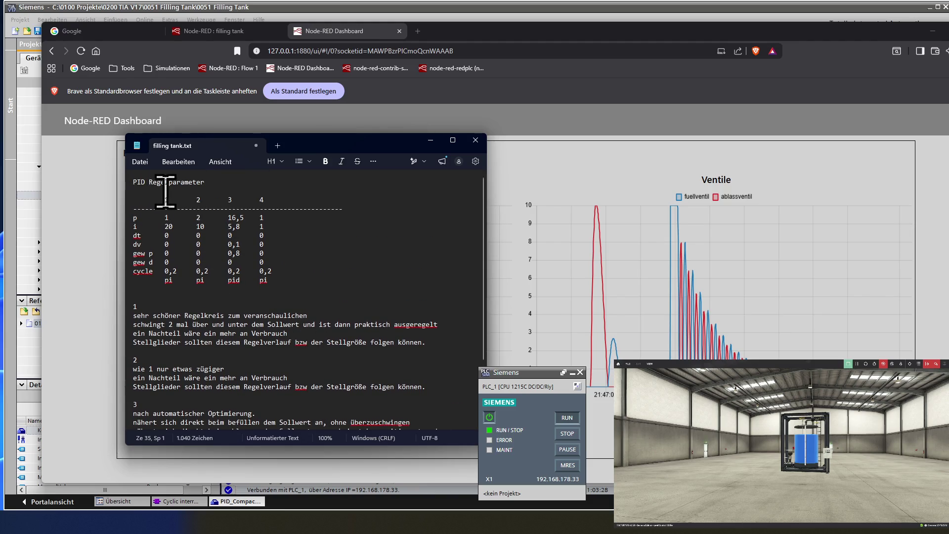
Step: Save filling tank.txt using Datei > Speichern
left_click(140, 162)
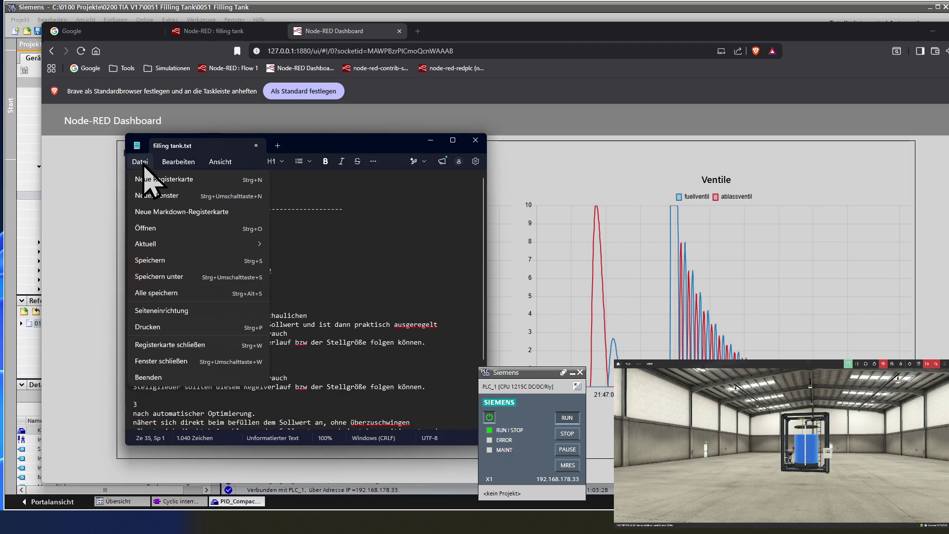
left_click(168, 260)
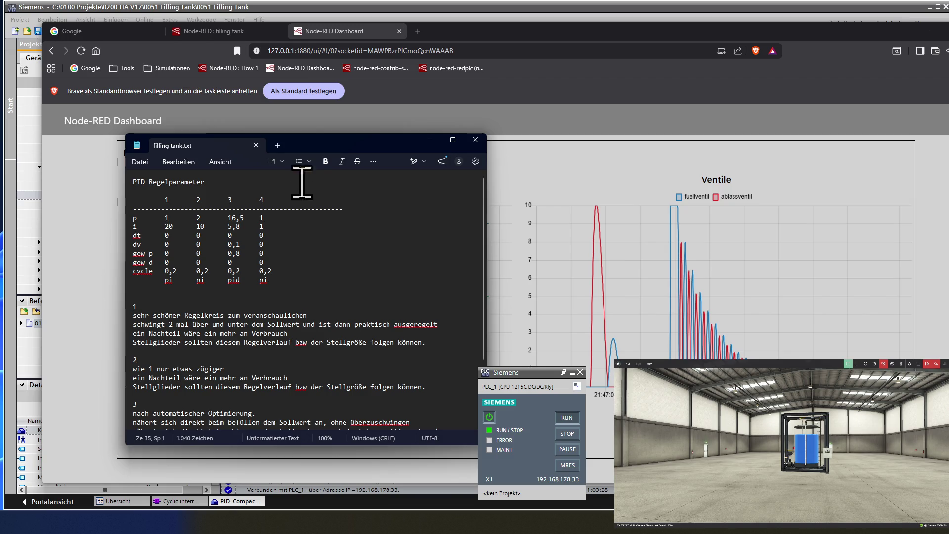
Step: Move the Notepad window to the upper left to reveal the Regelkreis chart beside it
mouse_move(308, 145)
left_mouse_down()
mouse_move(48, 130)
mouse_move(0, 110)
left_mouse_up()
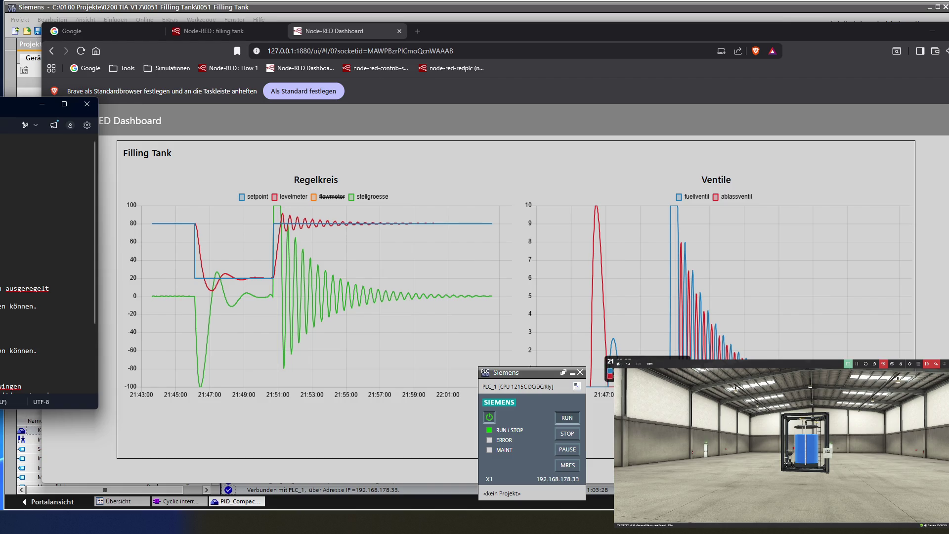
mouse_move(679, 335)
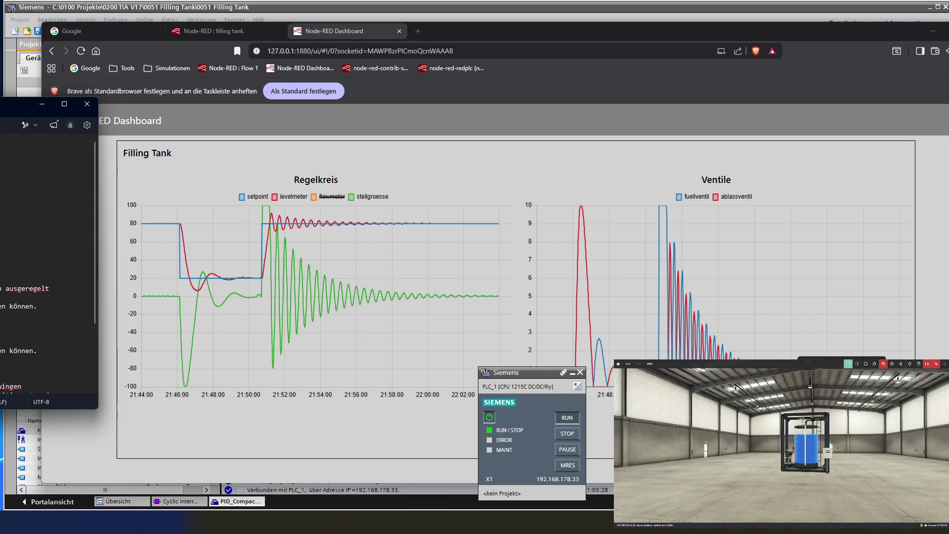
mouse_move(671, 356)
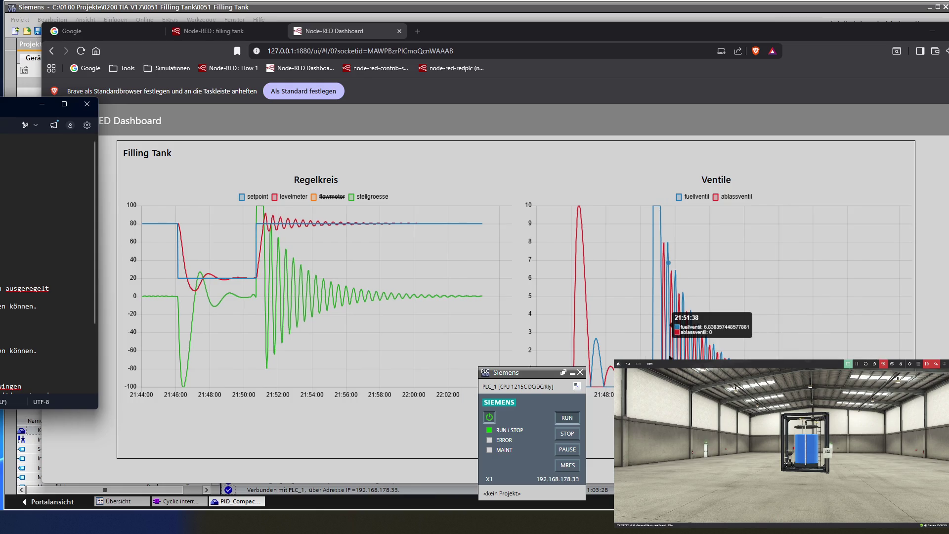
mouse_move(339, 276)
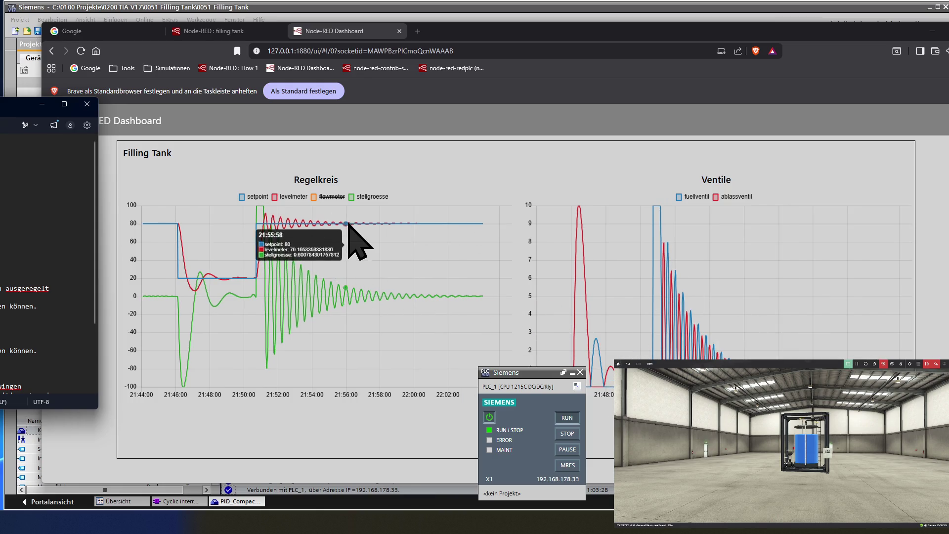
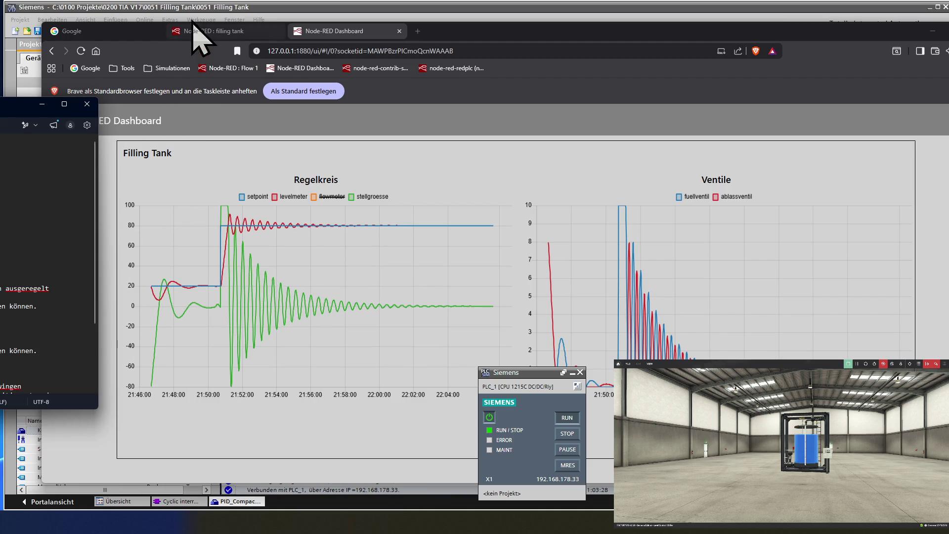
Step: Bring the PID_Compact_1 online view forward and leave the r_Ctrl_Gain control value at 2.0
left_click(220, 7)
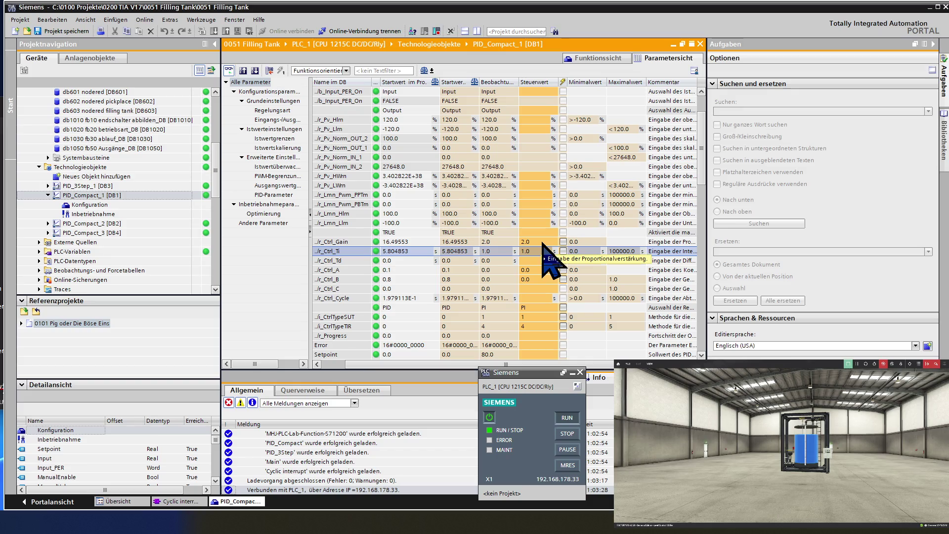
mouse_move(542, 243)
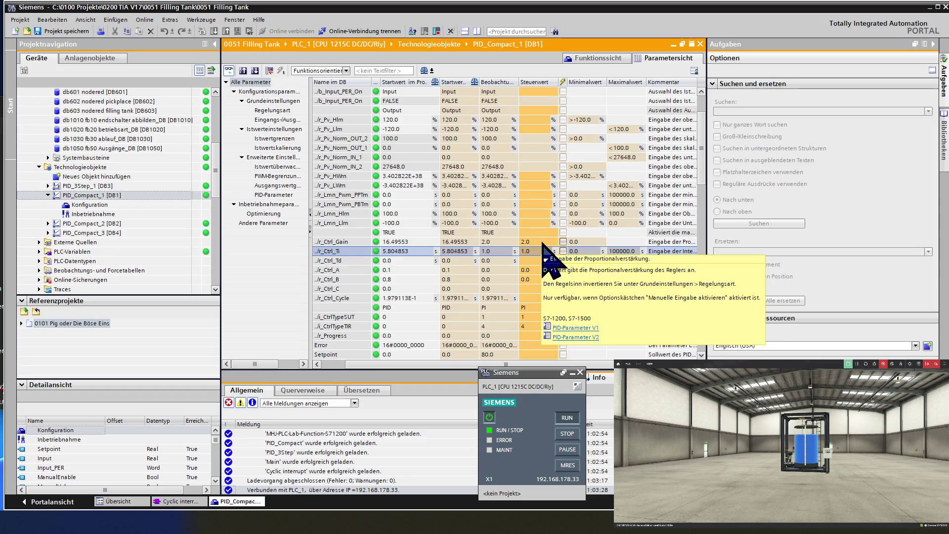
left_click(543, 242)
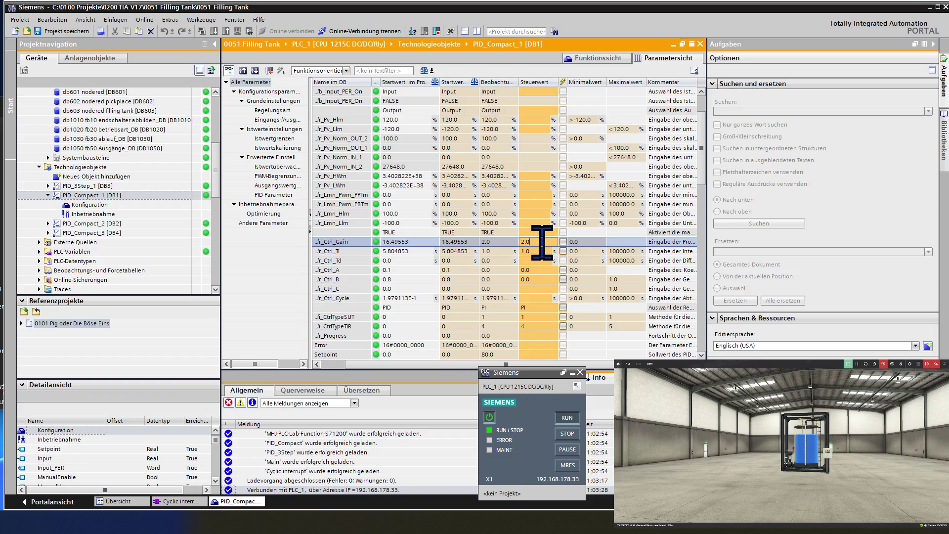
key("Return")
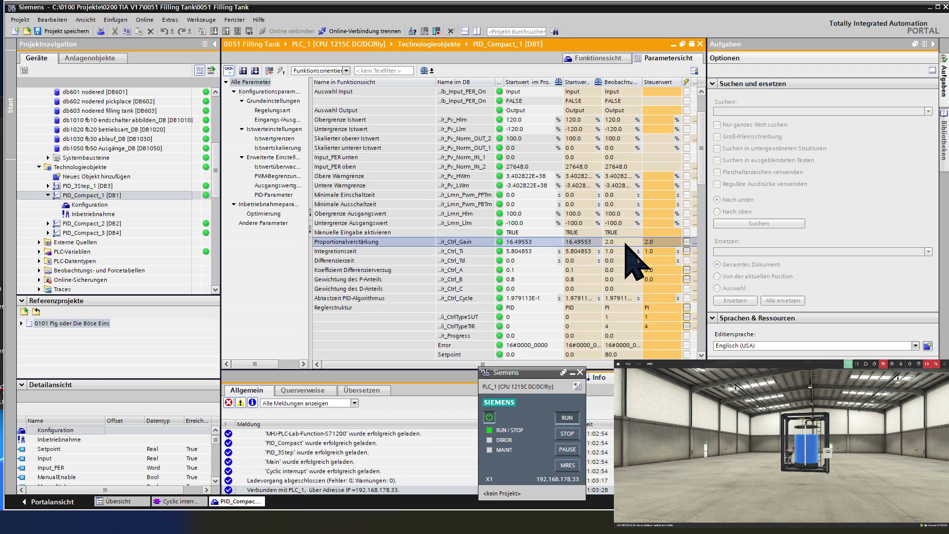
Step: Set the Proportionalverstärkung control value to 10.0, write it to the PLC, and switch to the dashboard
left_click(625, 242)
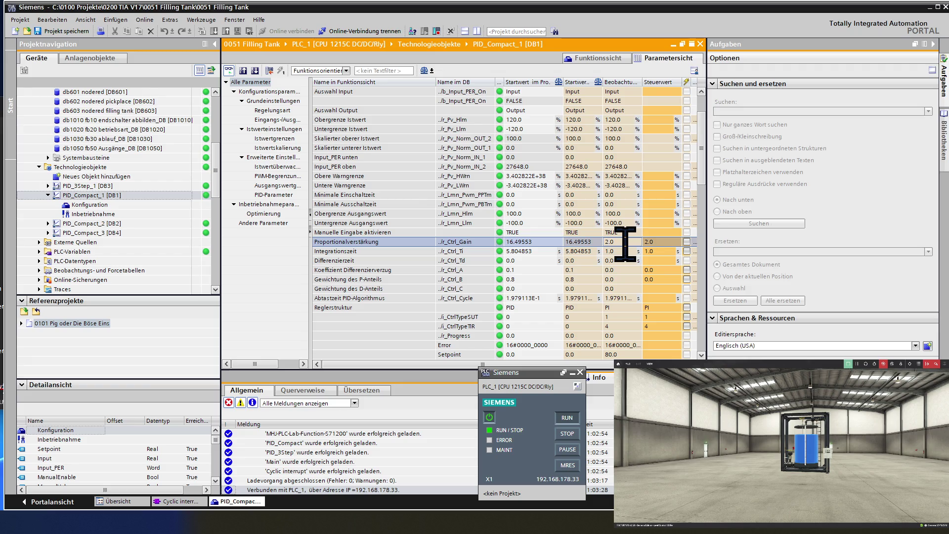
left_click(663, 242)
type("10")
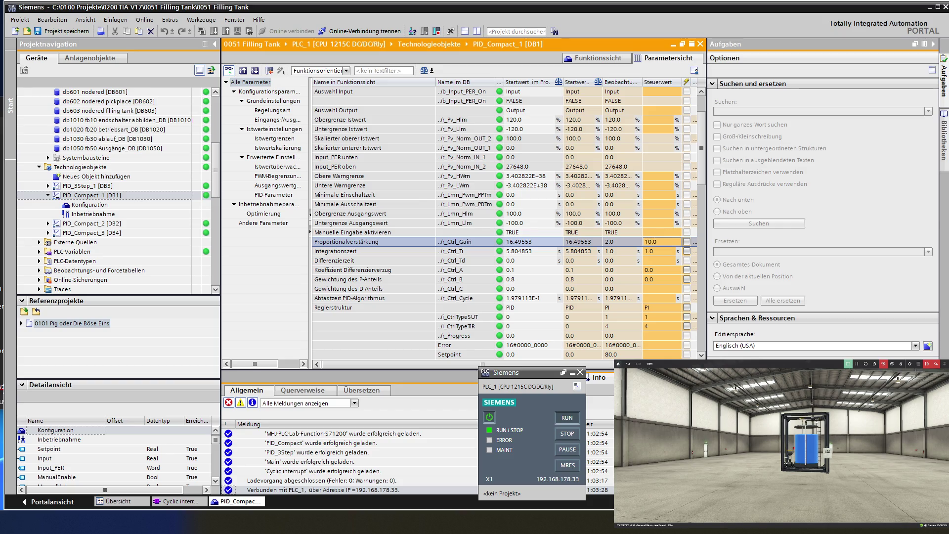
key("Return")
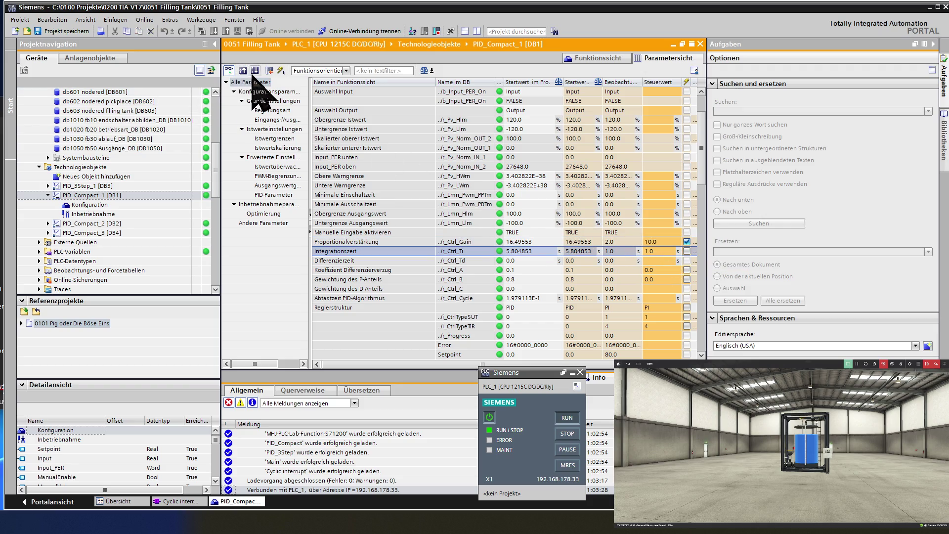
left_click(280, 70)
key("alt+Tab")
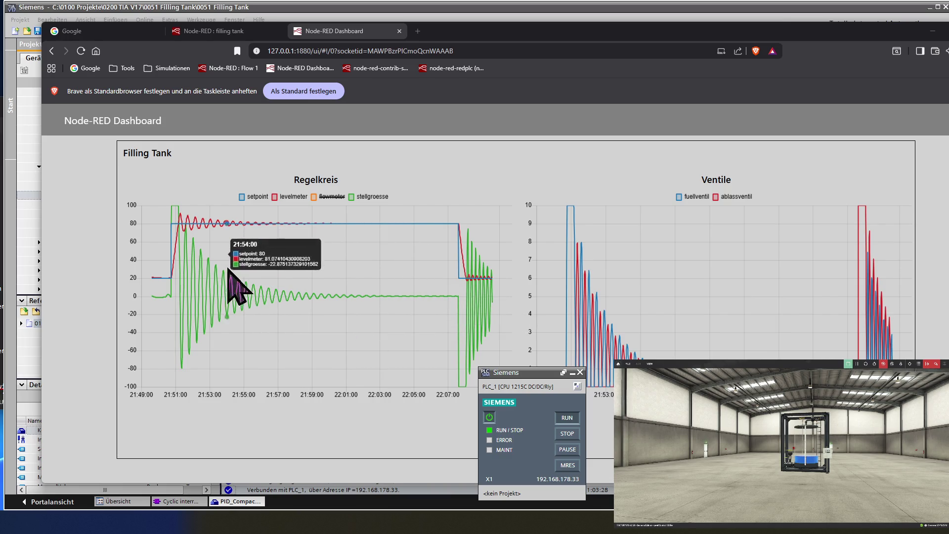
Step: After the trend records the level stepping from 80 to 20, return to TIA Portal
left_click(218, 12)
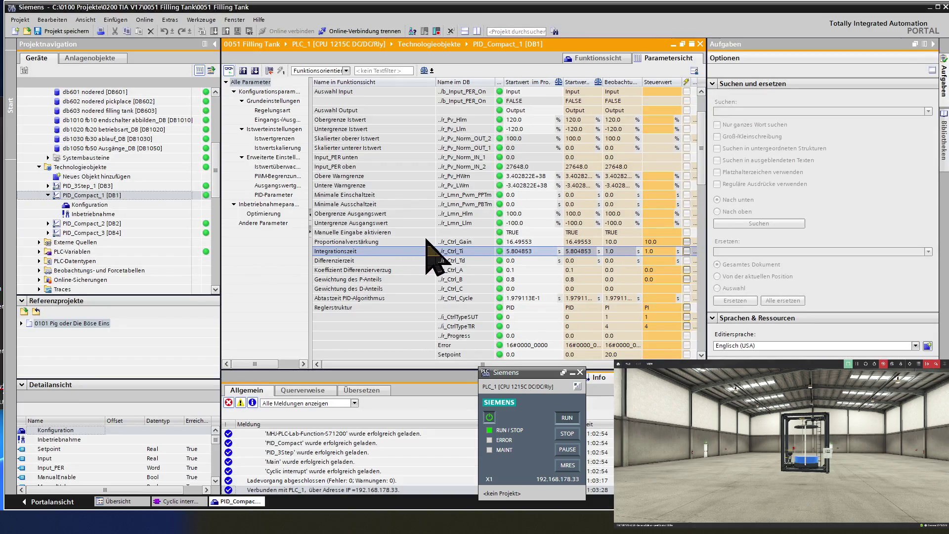
Step: Change the proportional gain control value from 10.0 to 20.0, write it to the PLC, and switch to the dashboard
left_click(626, 251)
key("Left")
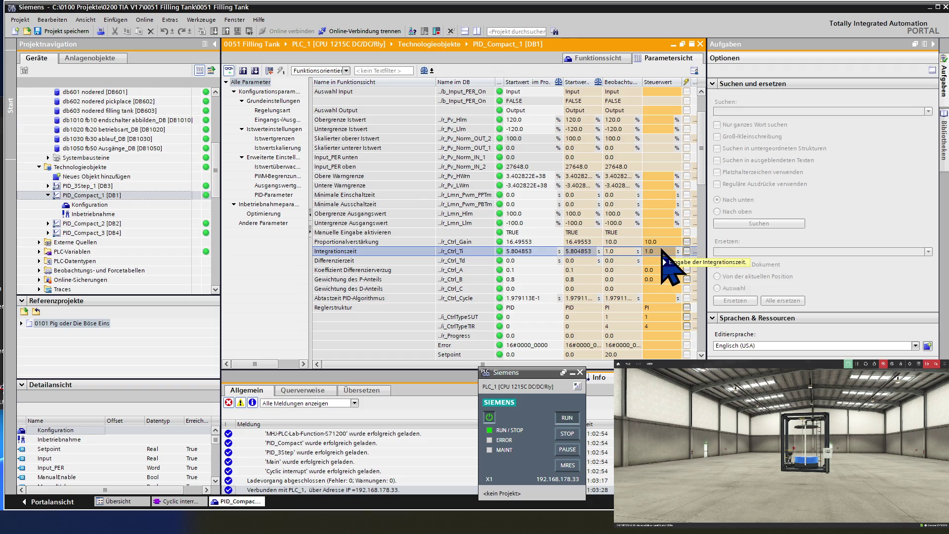
mouse_move(663, 250)
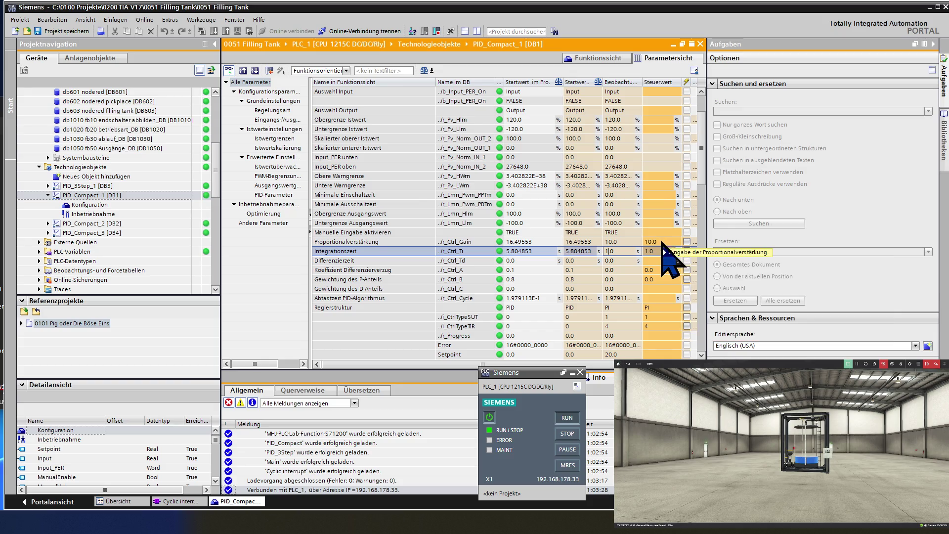
left_click(660, 242)
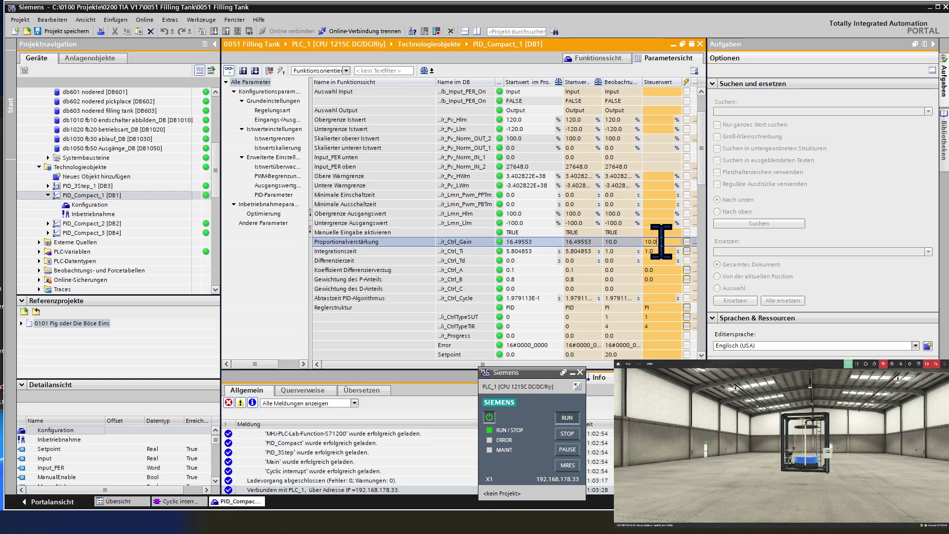
key("BackSpace")
type("2")
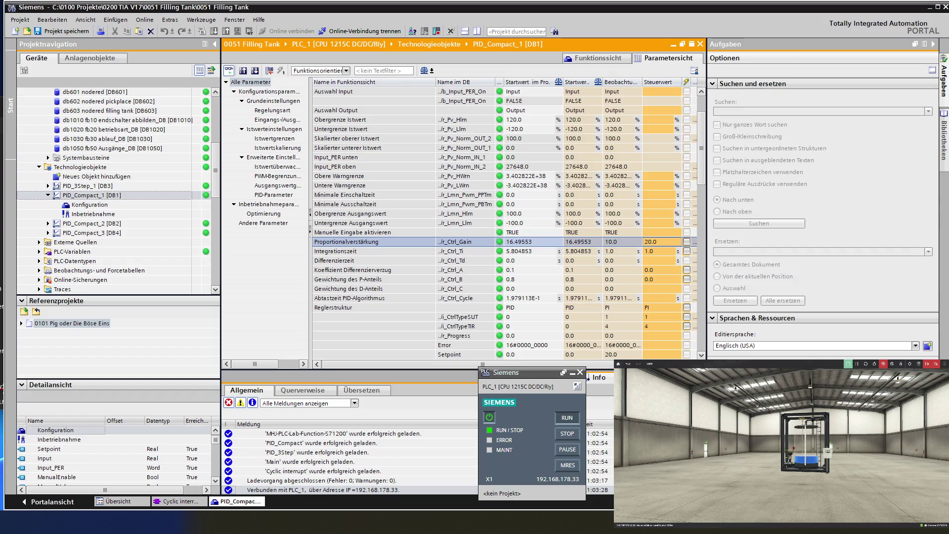
left_click(662, 251)
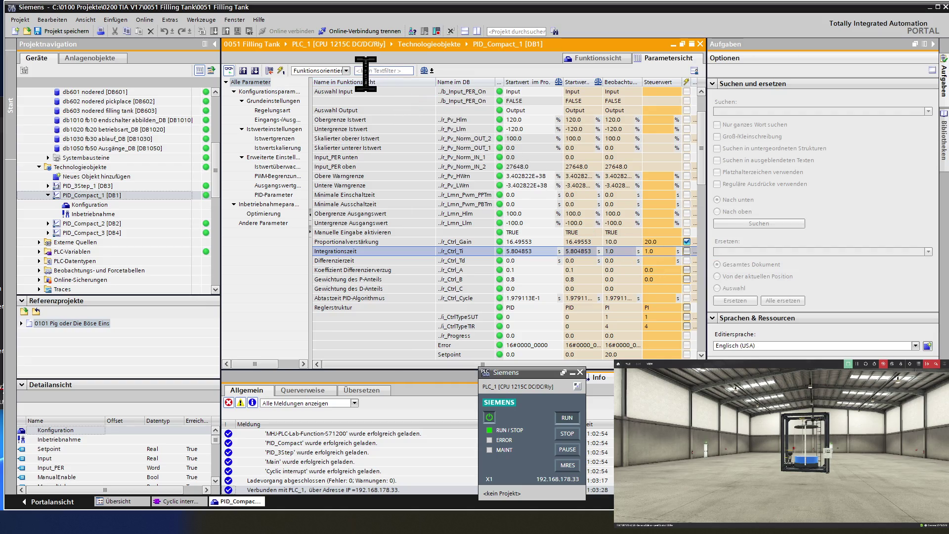
left_click(280, 71)
key("alt+Tab")
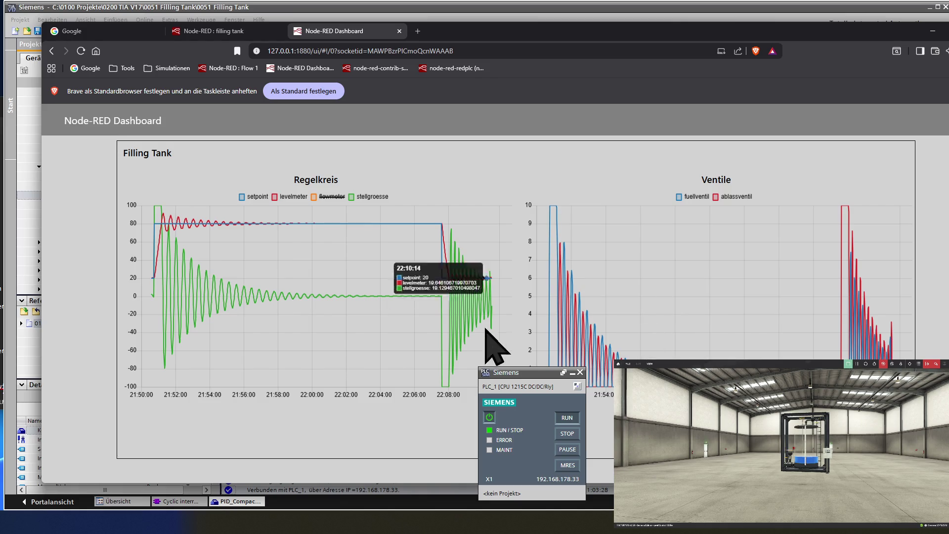
mouse_move(415, 313)
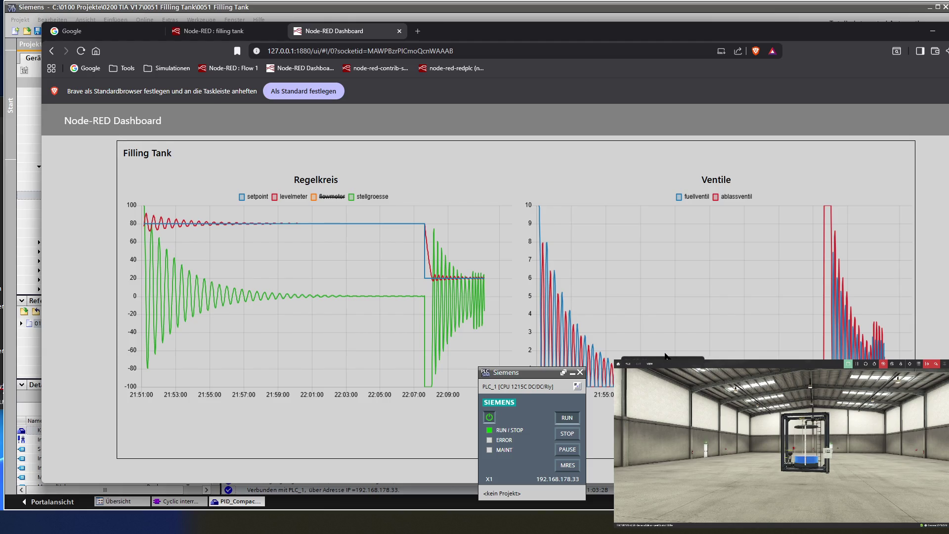
mouse_move(563, 332)
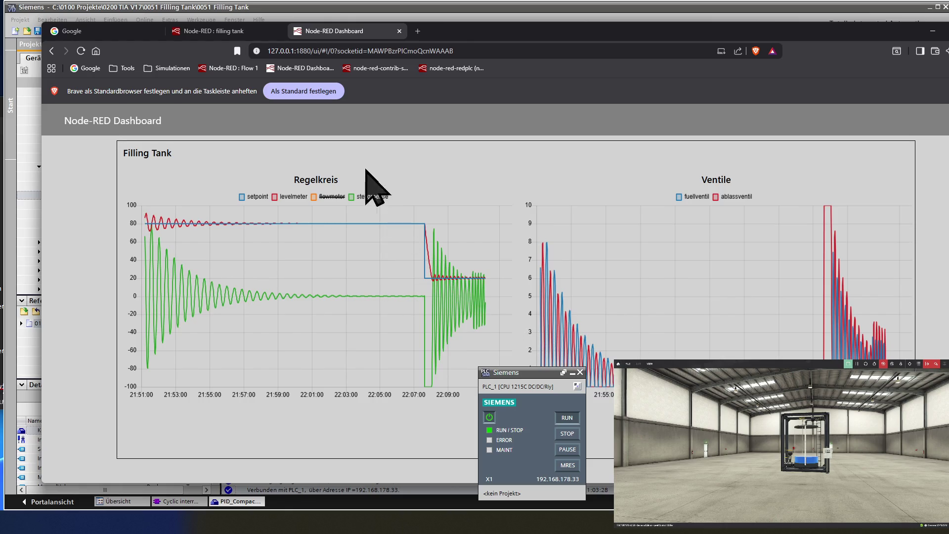
Step: Set the Integrationszeit control value to 5.0, apply it to PID_Compact_1, and switch to the dashboard
left_click(241, 7)
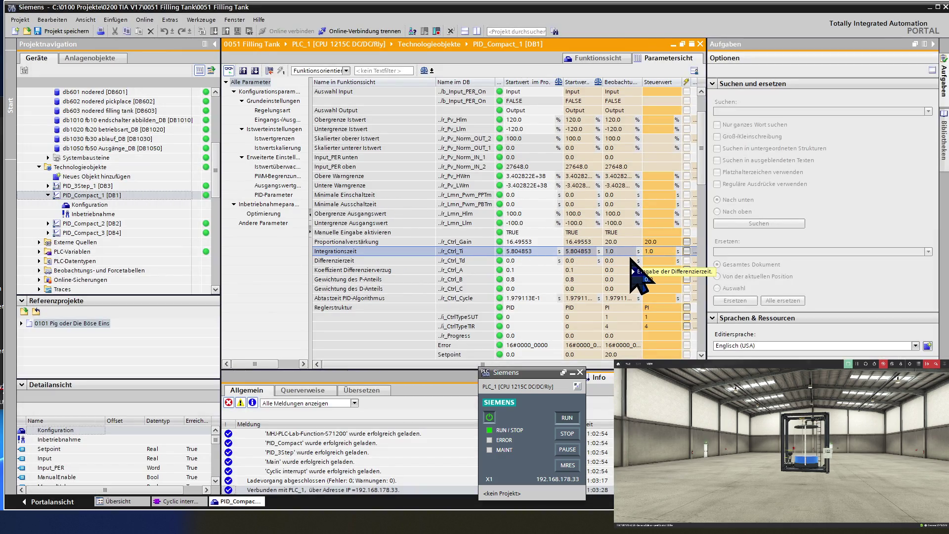
left_click(620, 251)
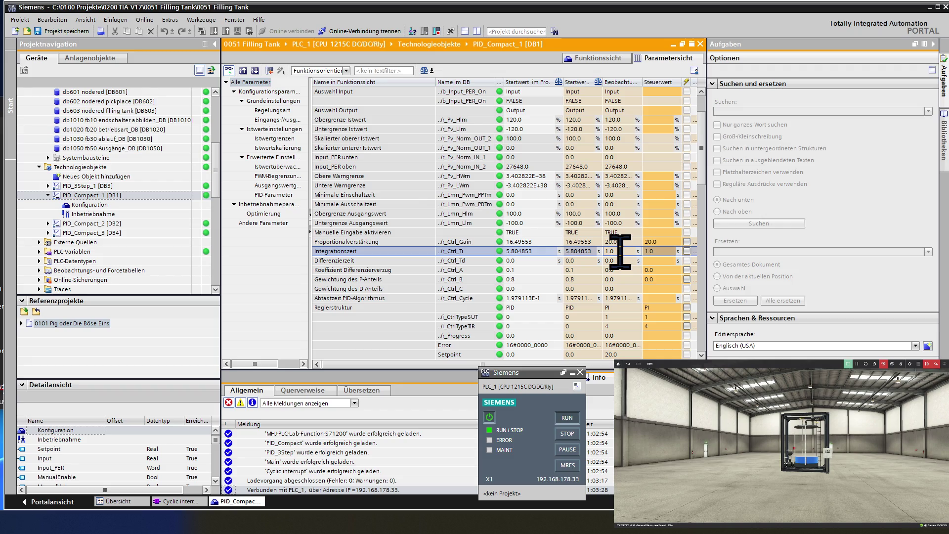
left_click(658, 252)
left_click(658, 251)
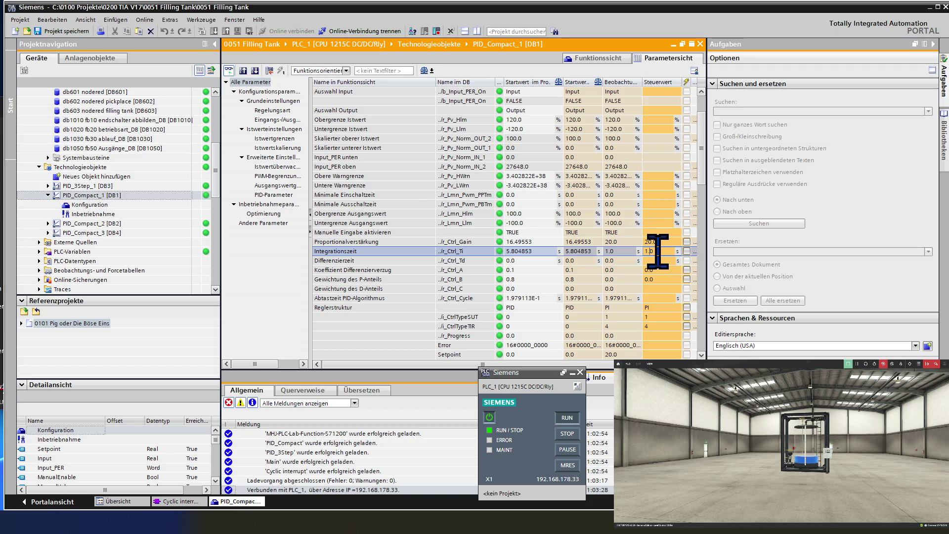
type("0")
type("5")
key("Return")
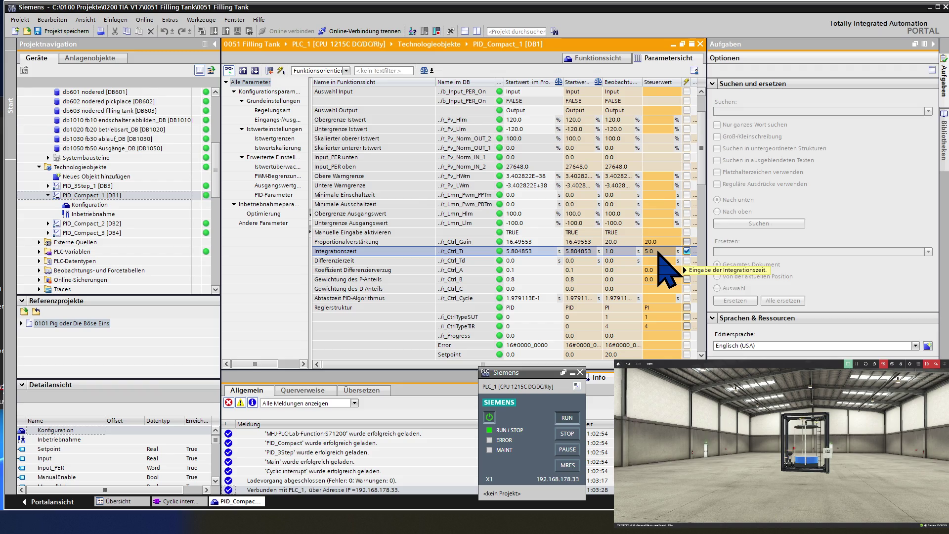
left_click(281, 71)
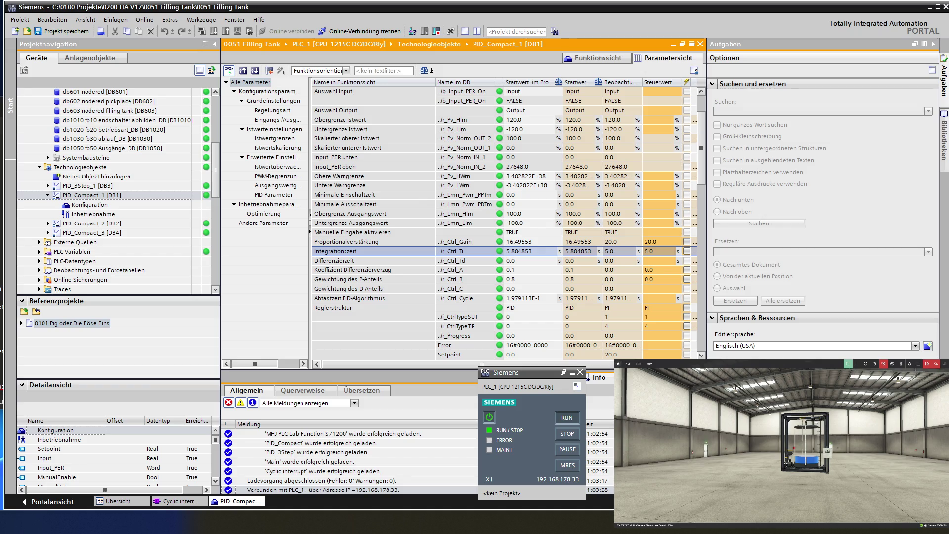
key("alt+Tab")
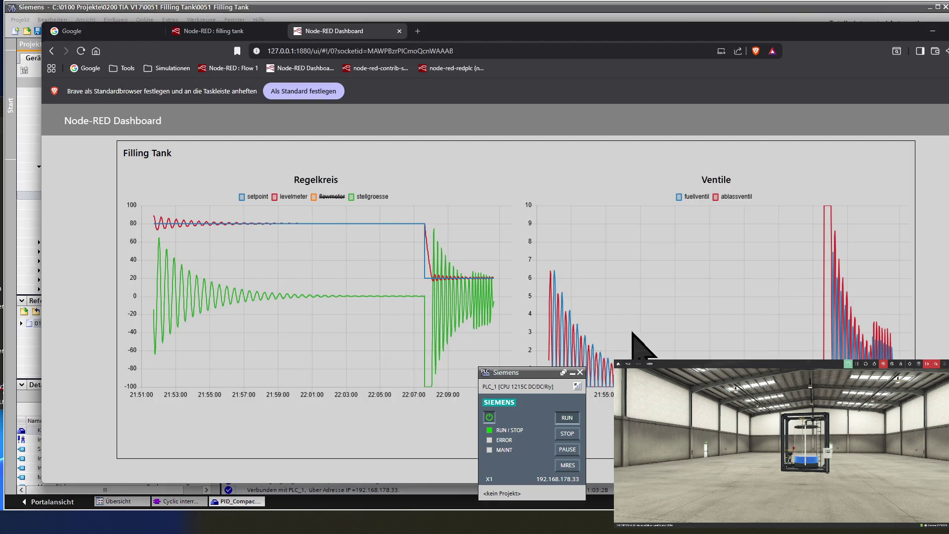
mouse_move(496, 286)
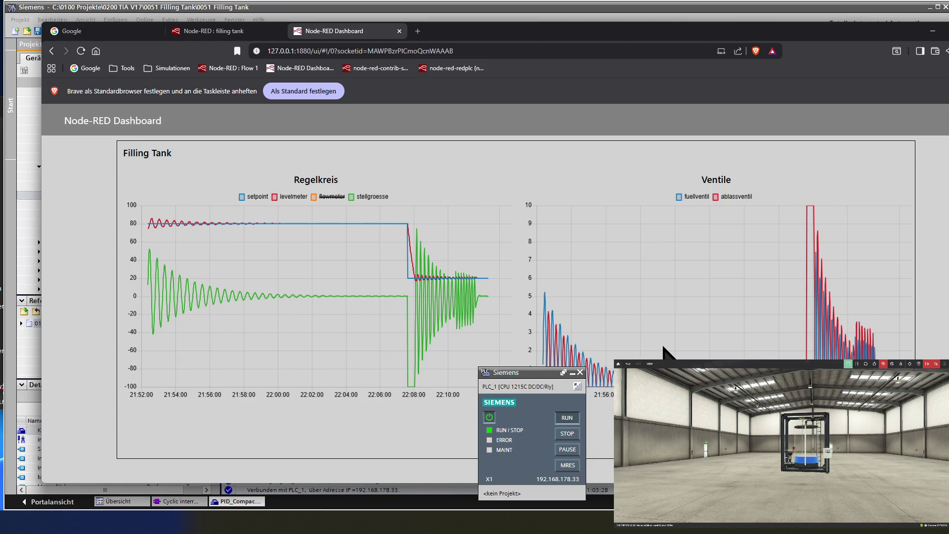
mouse_move(489, 311)
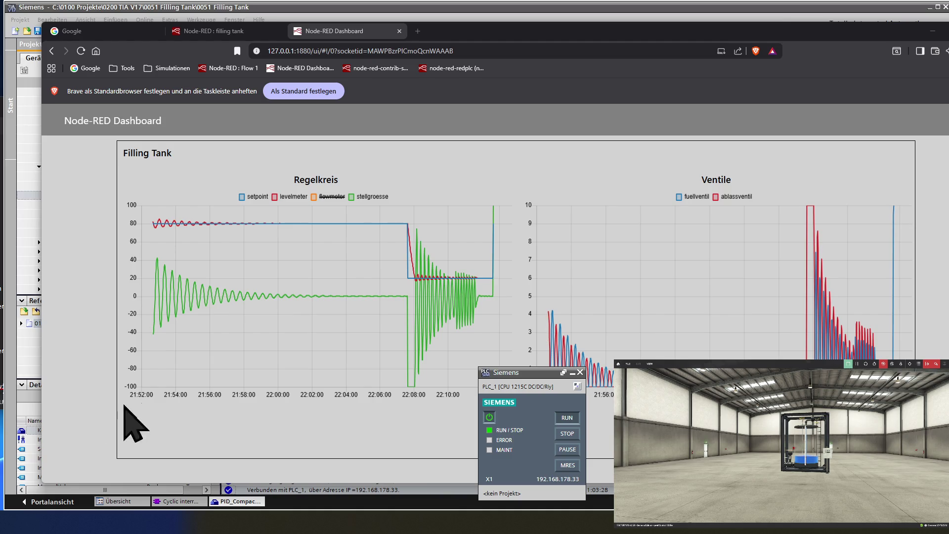
Step: Read values on the Regelkreis and Ventile charts as the level settles at setpoint 80
mouse_move(562, 321)
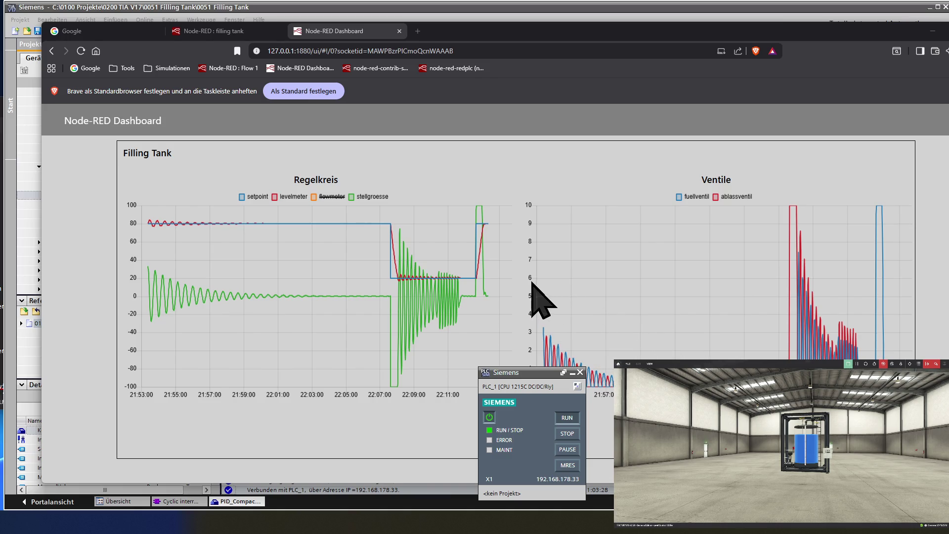
mouse_move(481, 299)
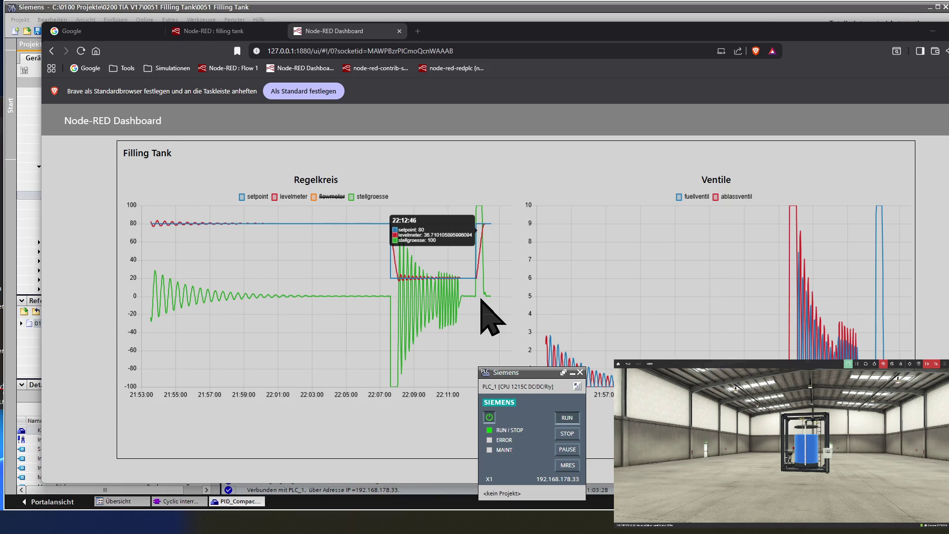
mouse_move(803, 284)
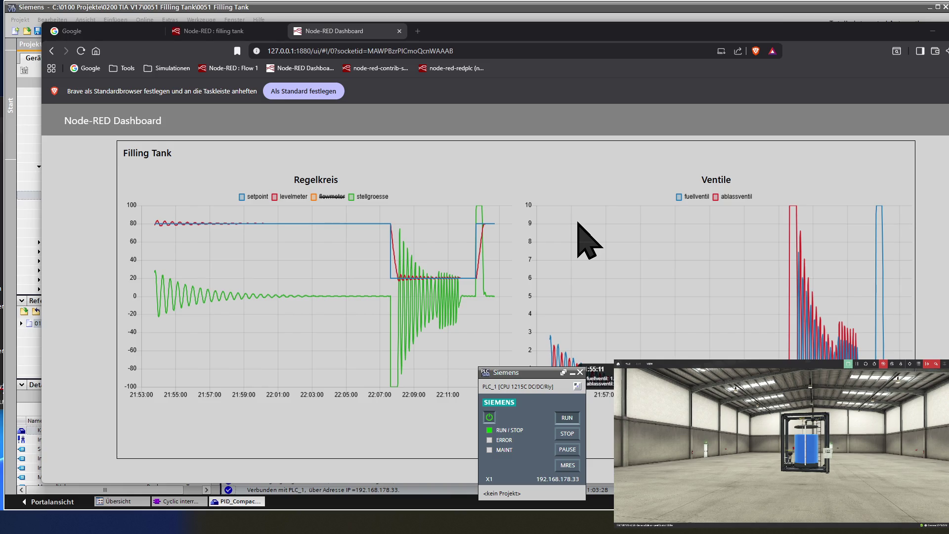
mouse_move(490, 230)
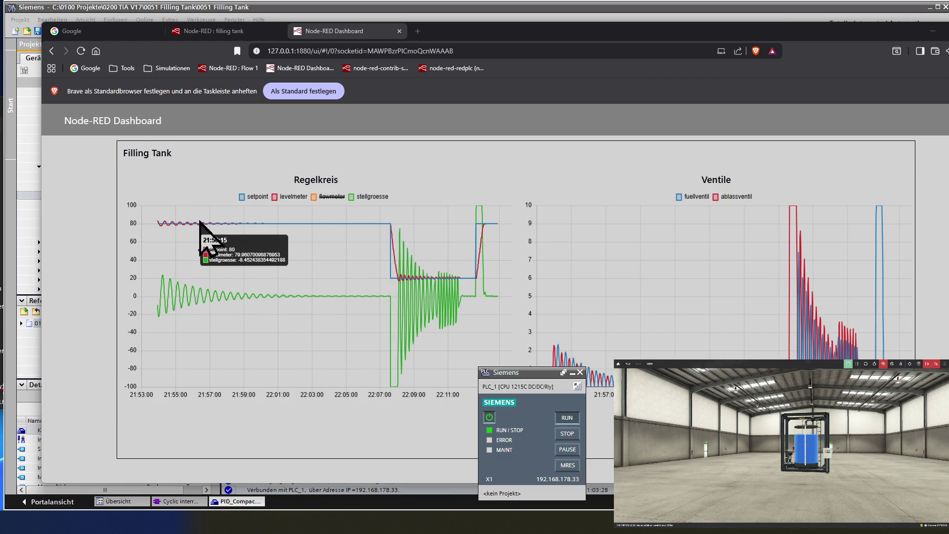
Step: Set the Integrationszeit control value to 20.0, write it to the controller, and switch to the dashboard
left_click(236, 7)
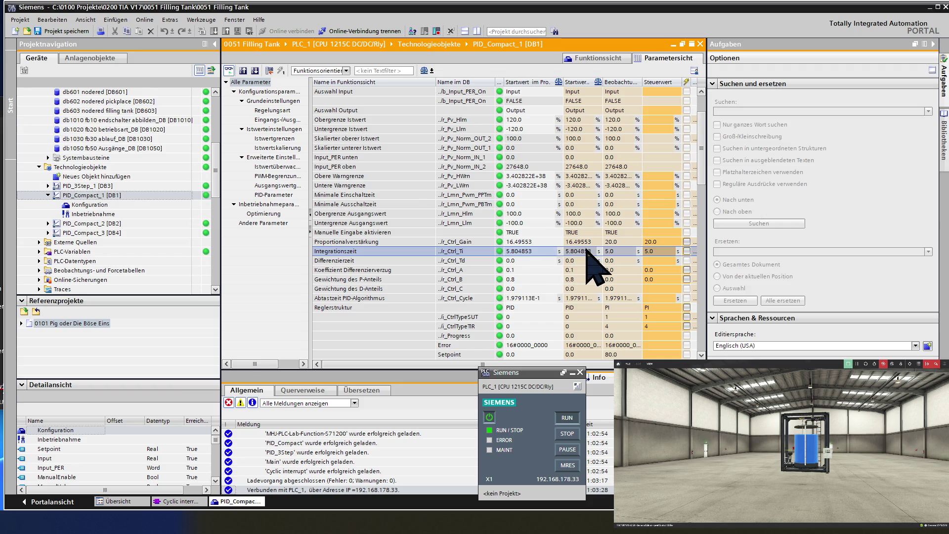
left_click(621, 251)
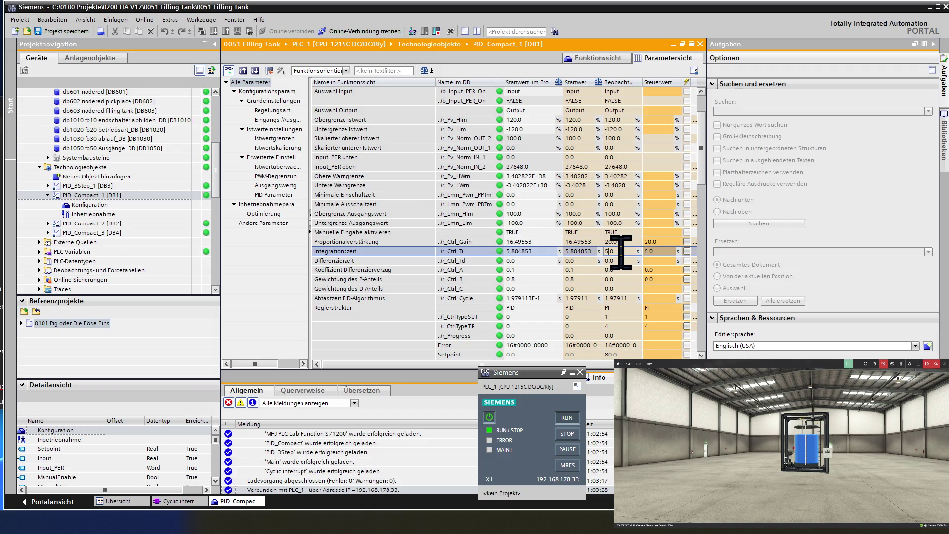
left_click(652, 252)
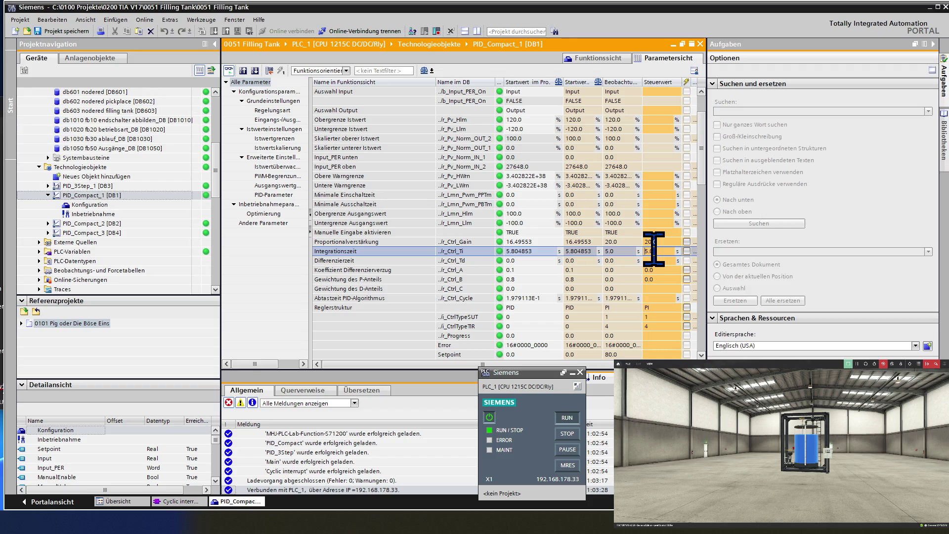
type("20")
key("Return")
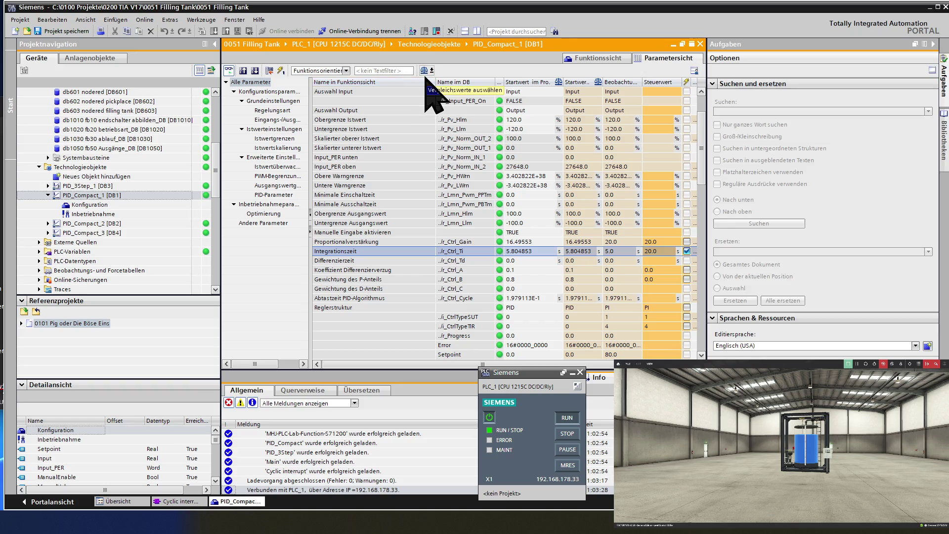
left_click(280, 70)
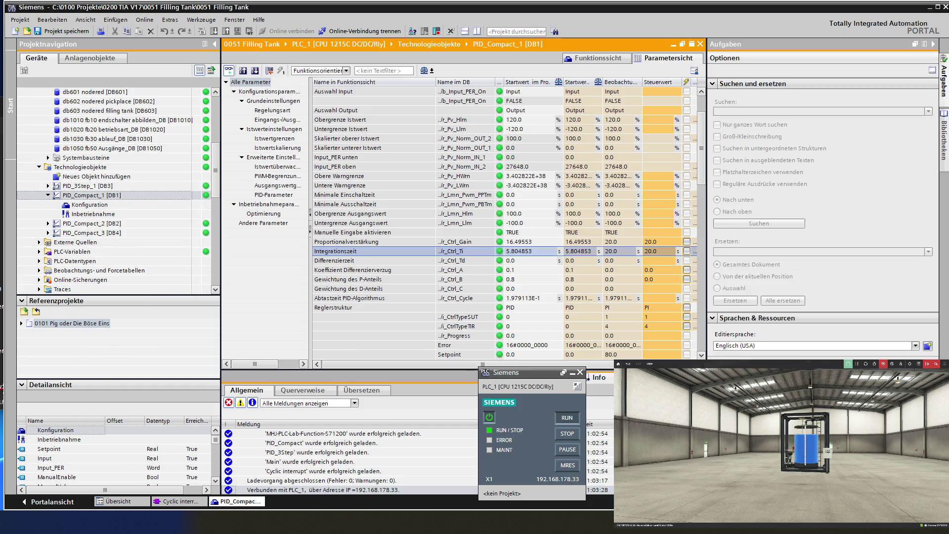
key("alt+Tab")
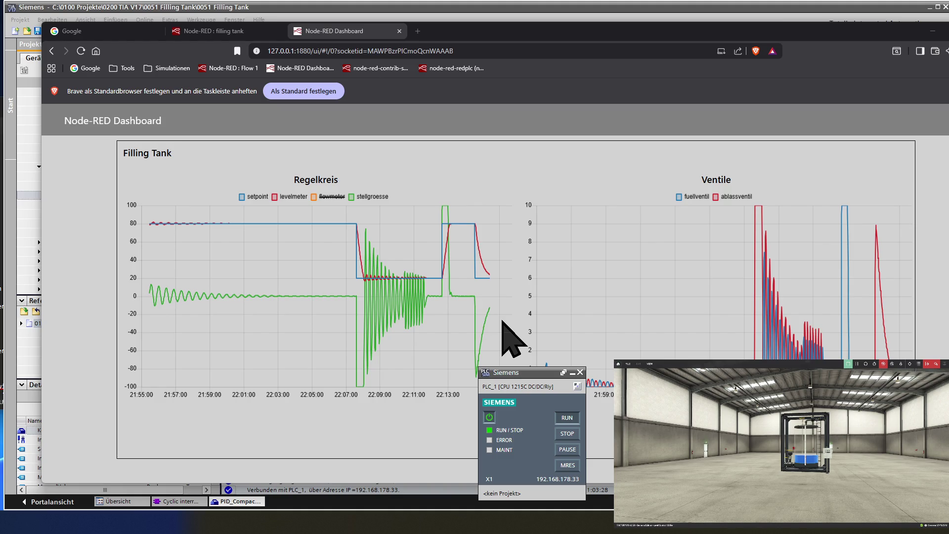
Step: Check the Regelkreis trend's latest point near setpoint 20, then return to the PID_Compact_1 view
mouse_move(480, 318)
mouse_move(494, 275)
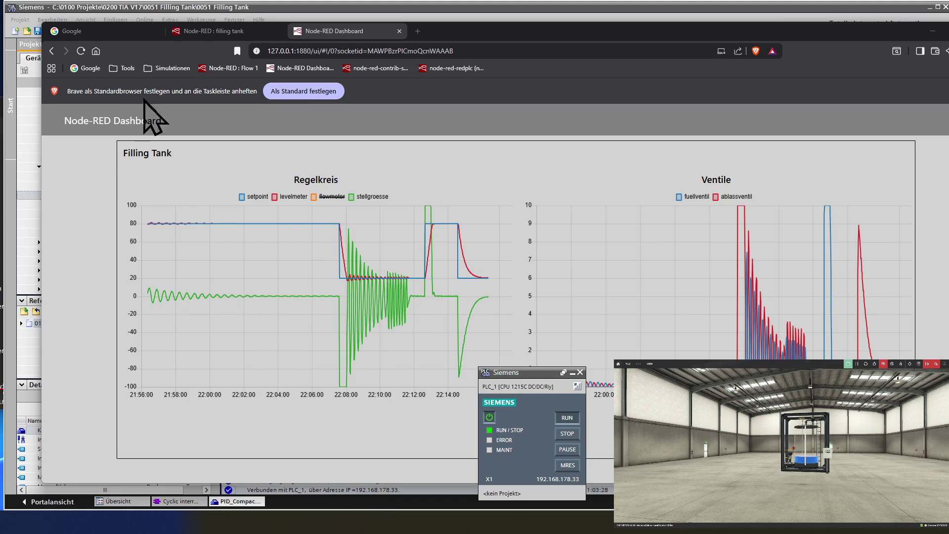
left_click(148, 10)
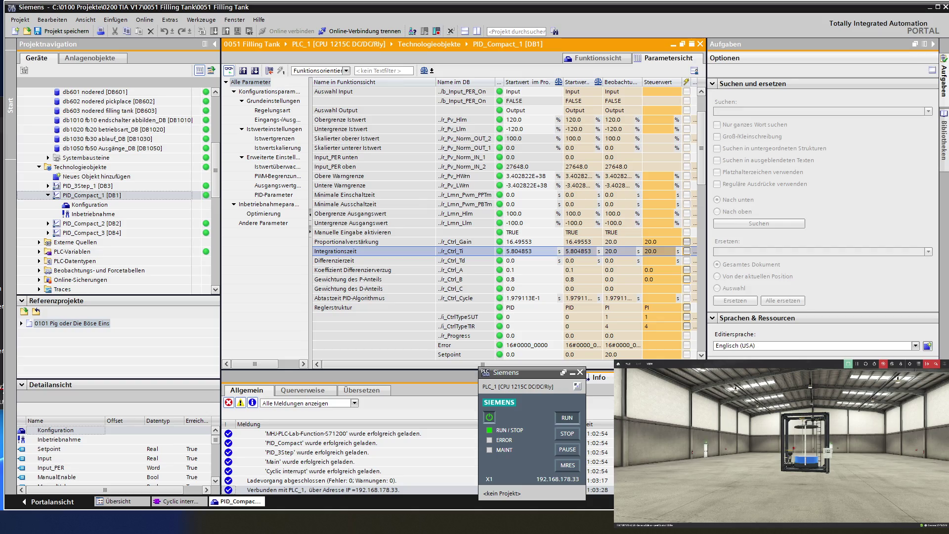
Step: Switch to the Notepad window holding the filling tank tuning notes
key("alt+Tab")
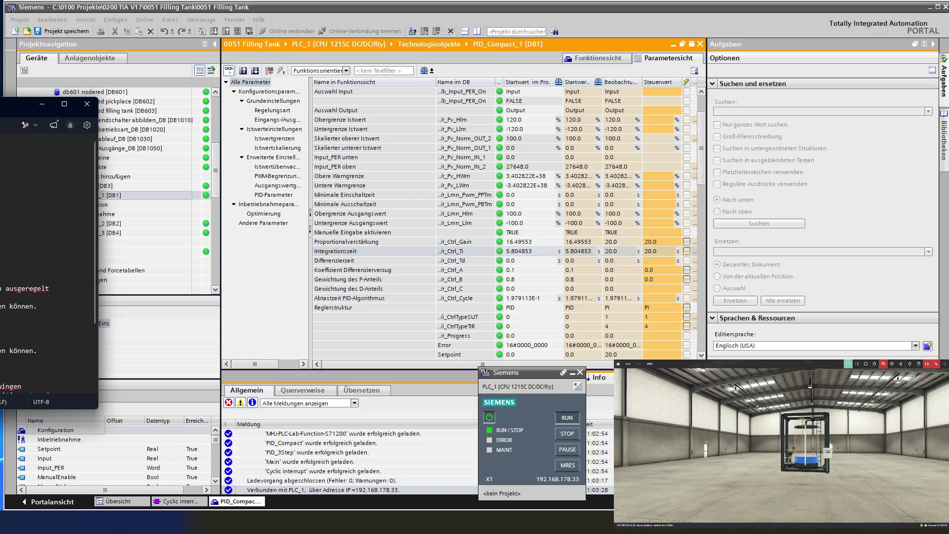
mouse_move(15, 103)
left_mouse_down()
mouse_move(131, 117)
mouse_move(244, 106)
mouse_move(243, 89)
left_mouse_up()
left_click(241, 152)
left_click(206, 144)
key("Tab")
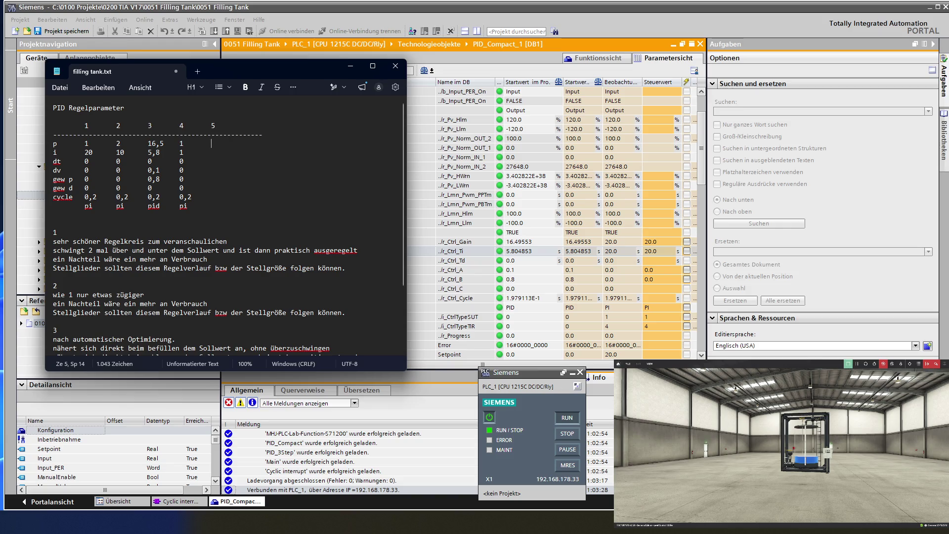
type("20 i\t")
type("20\t1")
type("0")
key("Tab")
type("0\t")
type("0")
key("Down")
type("0")
key("Down")
type("0,2")
key("Down")
key("Tab")
type("pi")
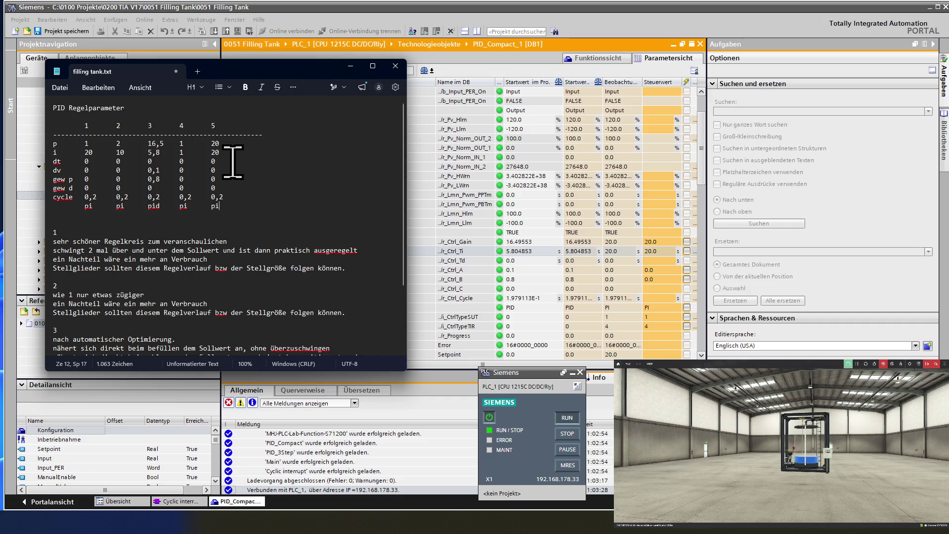
scroll(229, 171, "down", 2)
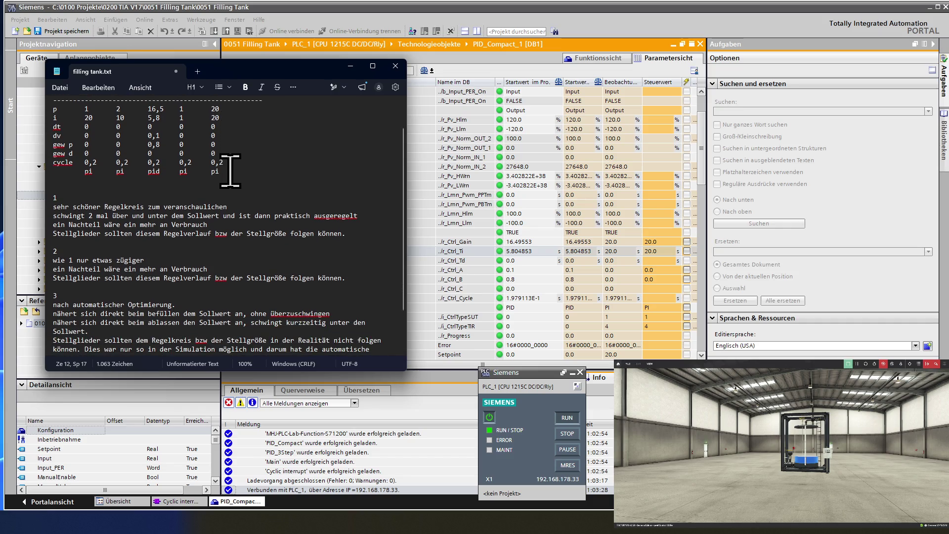
scroll(230, 170, "up", 1)
scroll(229, 171, "down", 3)
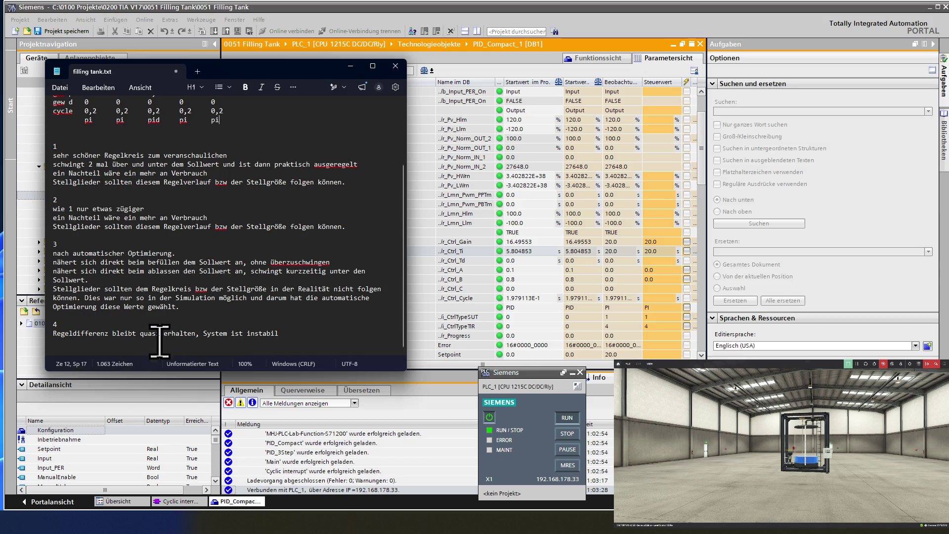
Step: Add note 5 below note 4: 'ist ähnlich wie 3, allerdings nicht so schnell'
left_click(80, 341)
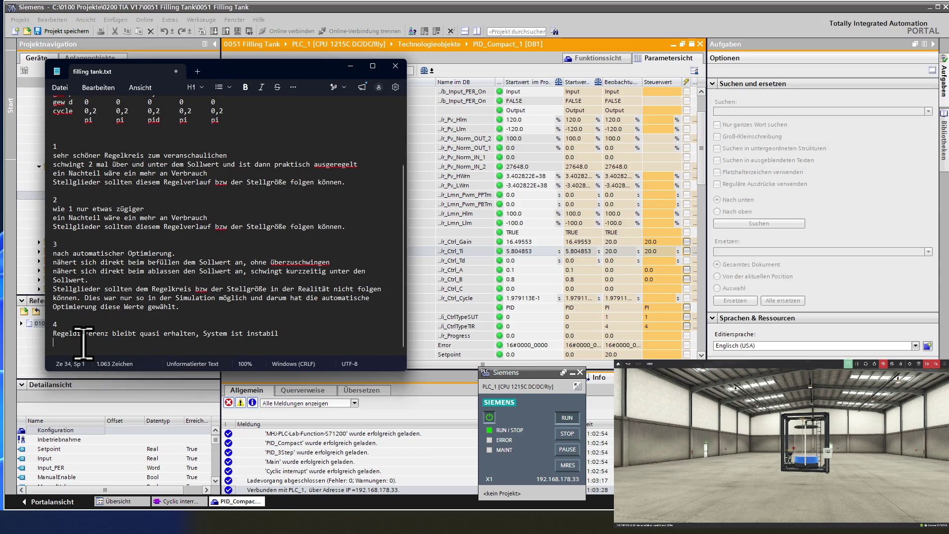
key("Return")
type("5")
key("Return")
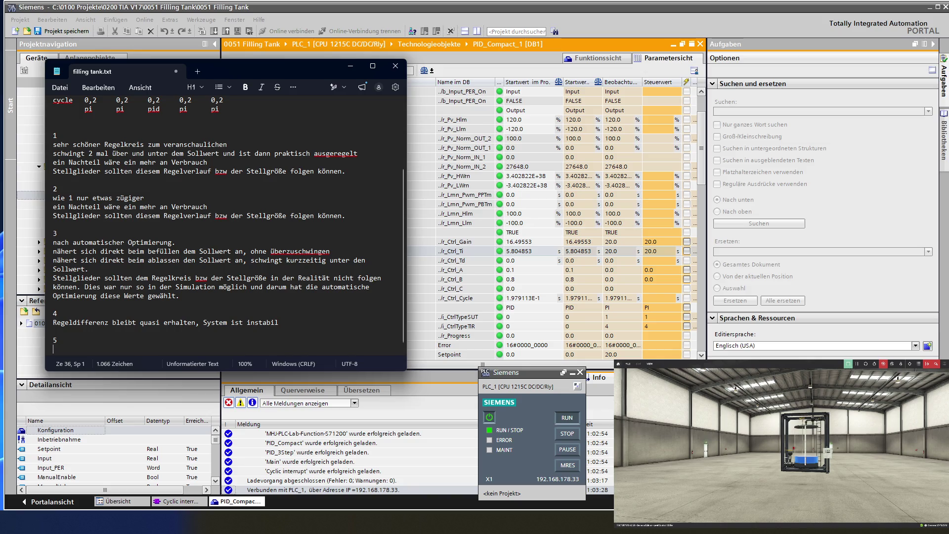
scroll(228, 225, "up", 1)
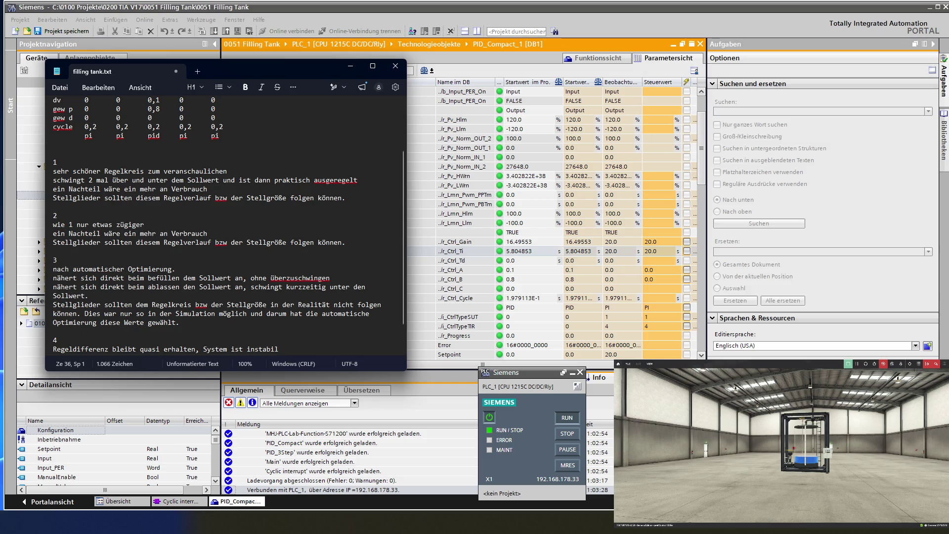
scroll(229, 223, "down", 1)
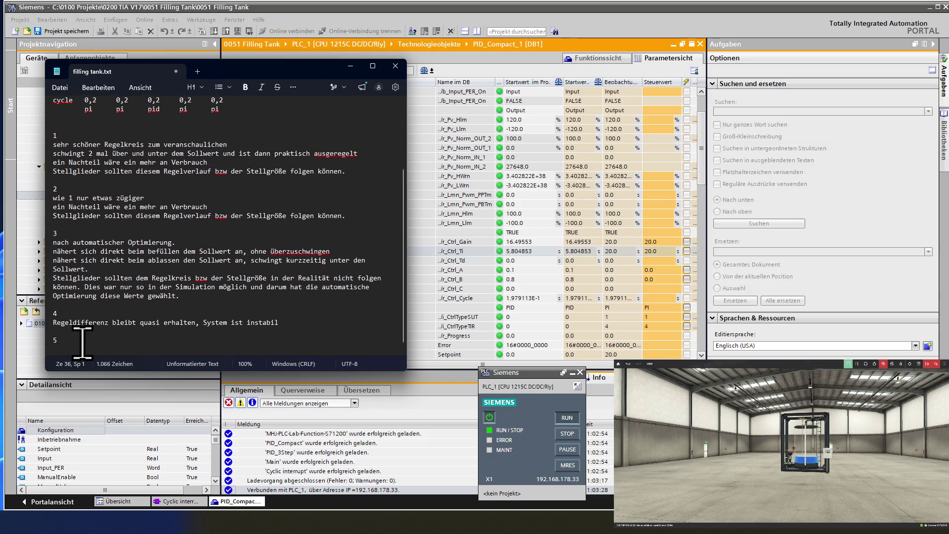
type("is")
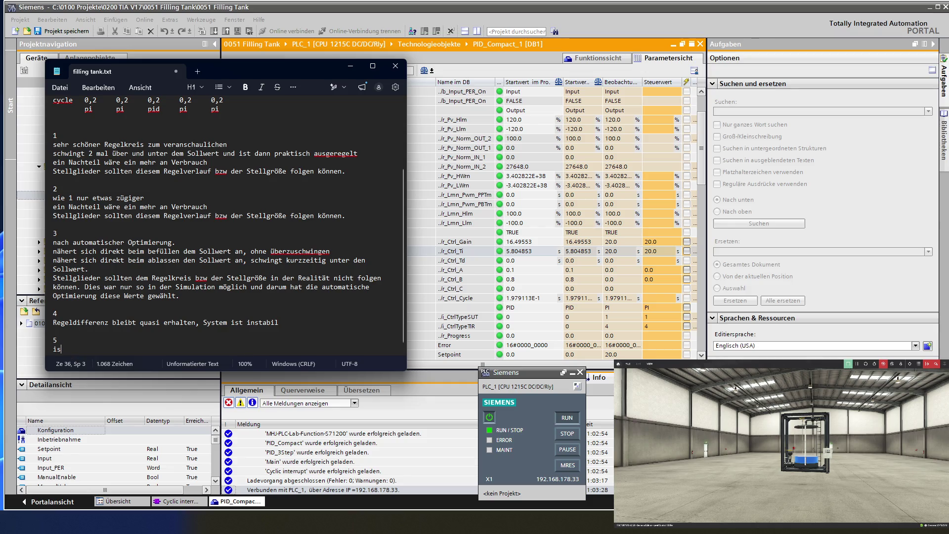
type("t w")
key("BackSpace")
type("ähnlich wie")
type(" 2")
key("BackSpace")
type("3, allerdings nicht so schnell,")
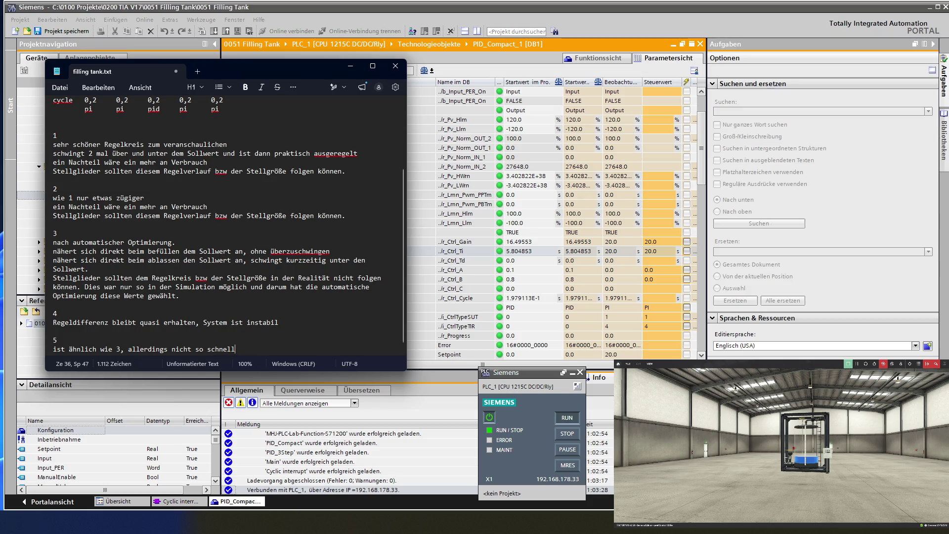
type(" aber die Stellglieder k")
Step: Complete note 5: real actuators should follow the manipulated variable; 'Der Istwert nähert sich direkt dem Sollwert an.'
key("BackSpace")
type("sollte")
type("n ")
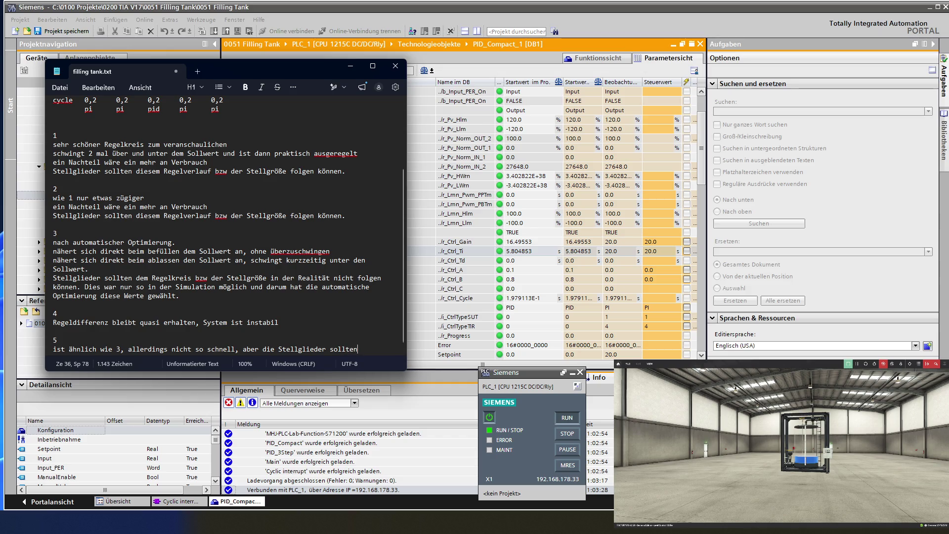
type("der ")
type("Stellg")
type("röße ")
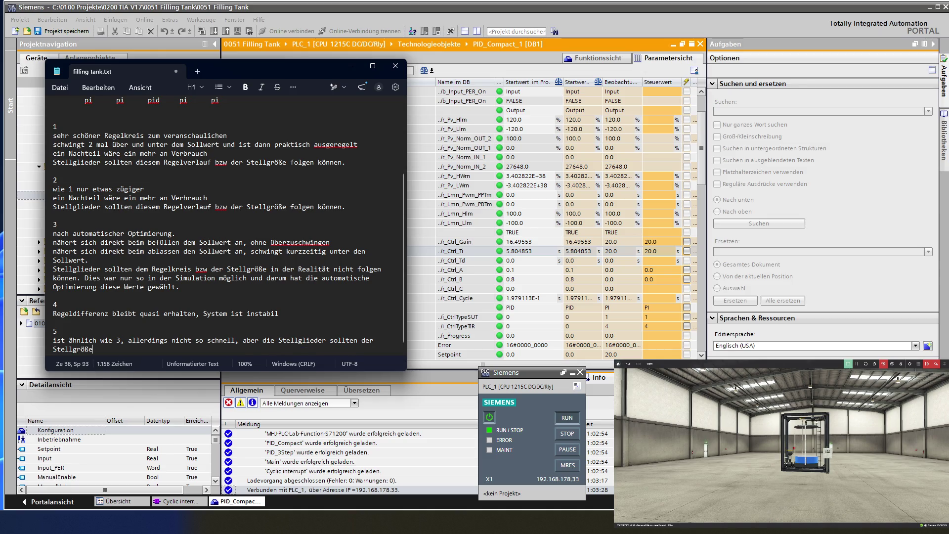
type("in der ")
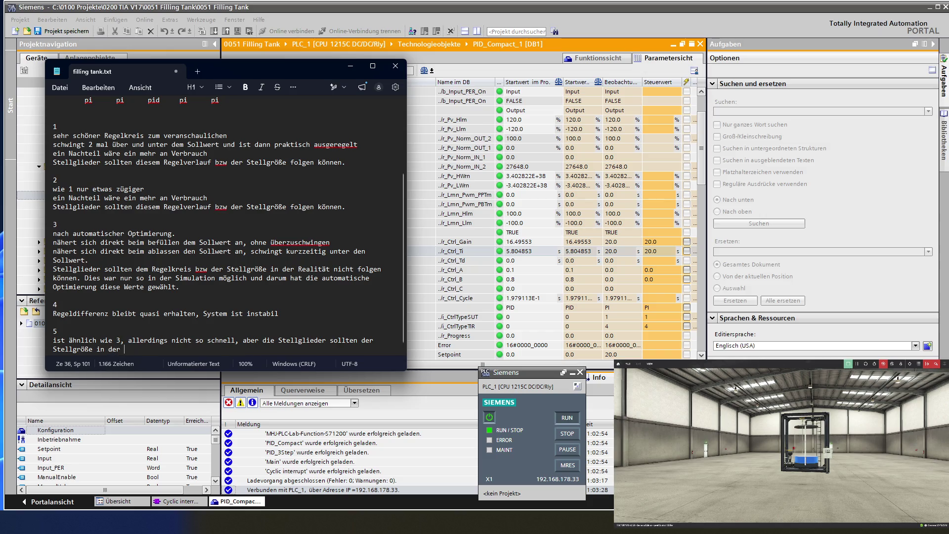
type("Realit")
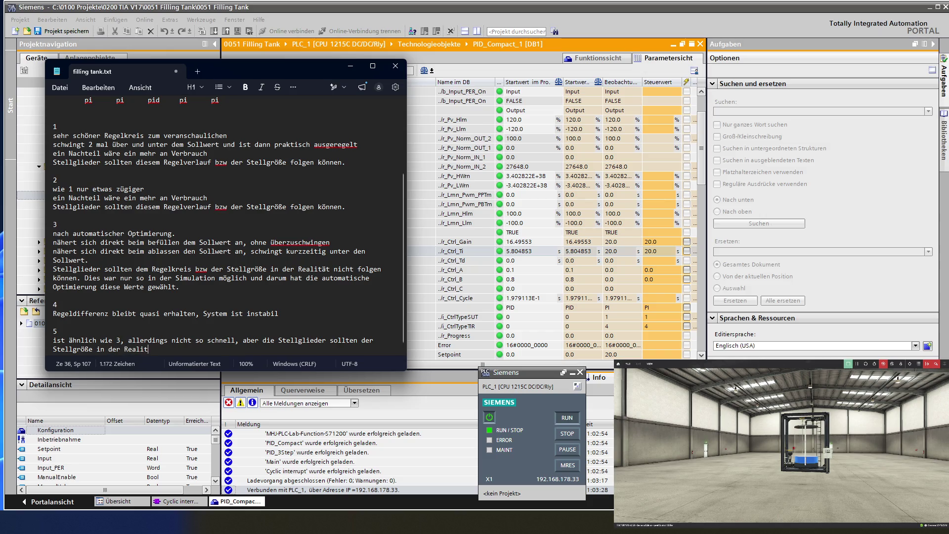
type("ät ")
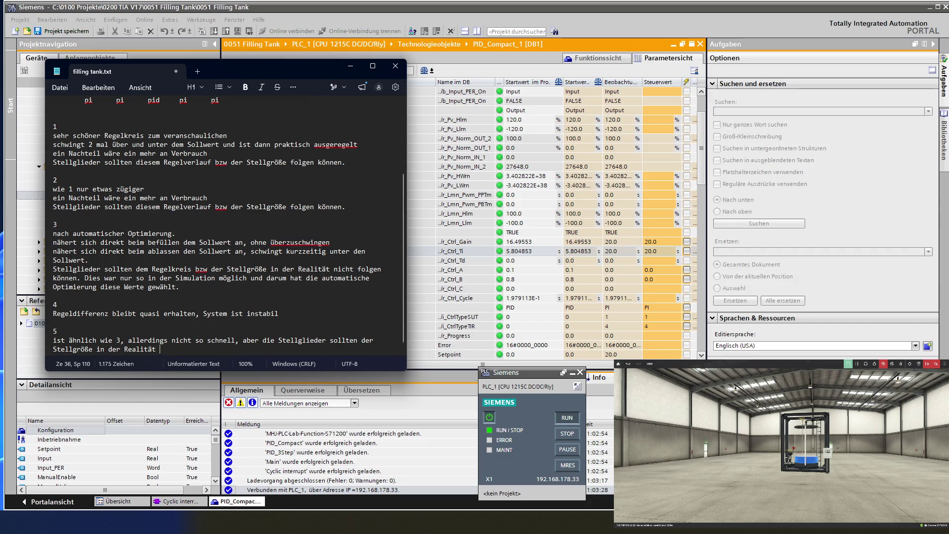
type("folgen k")
type("önnen")
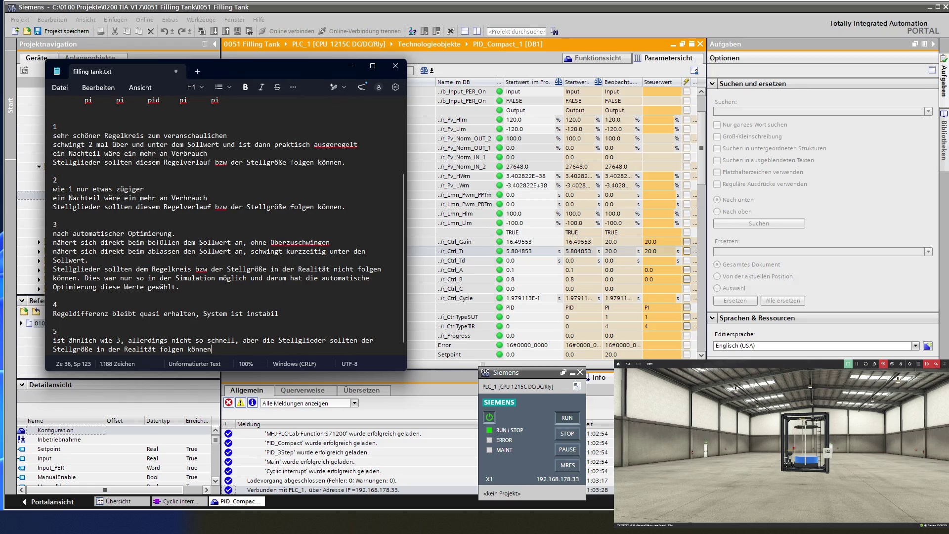
type("-")
type("Der ")
type("ist")
key("BackSpace")
key("BackSpace")
key("BackSpace")
key("BackSpace")
type("Istwert")
type(" n")
type("ähe")
type("rt sich ")
type("di")
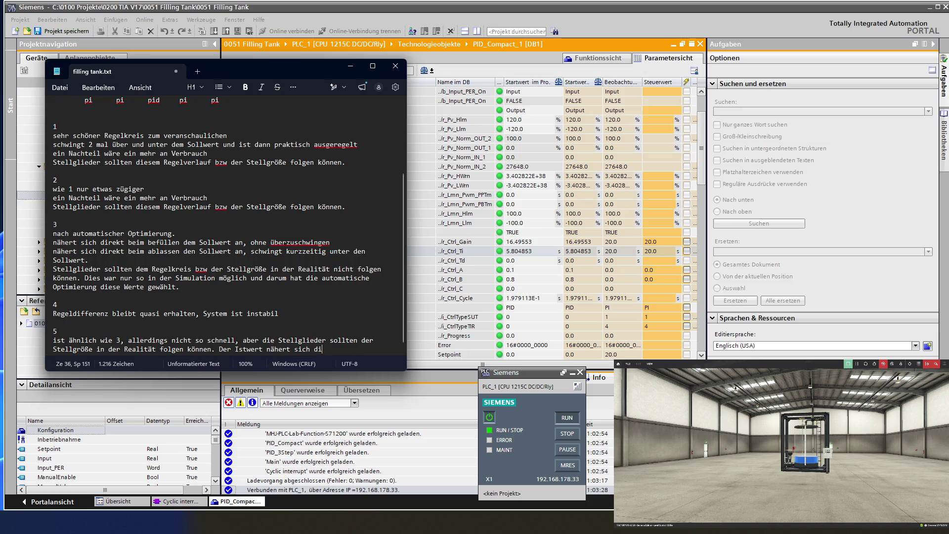
type("rekt de")
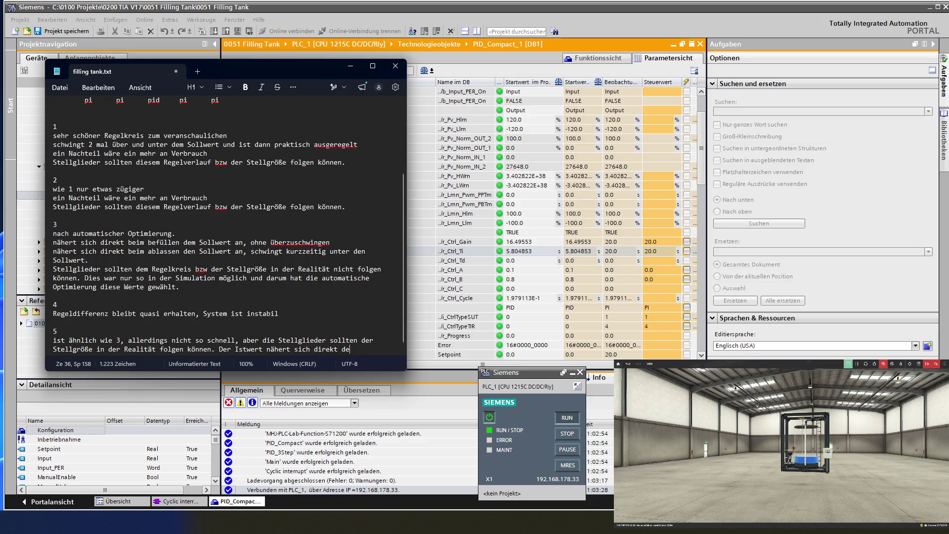
type("m Sollwert an")
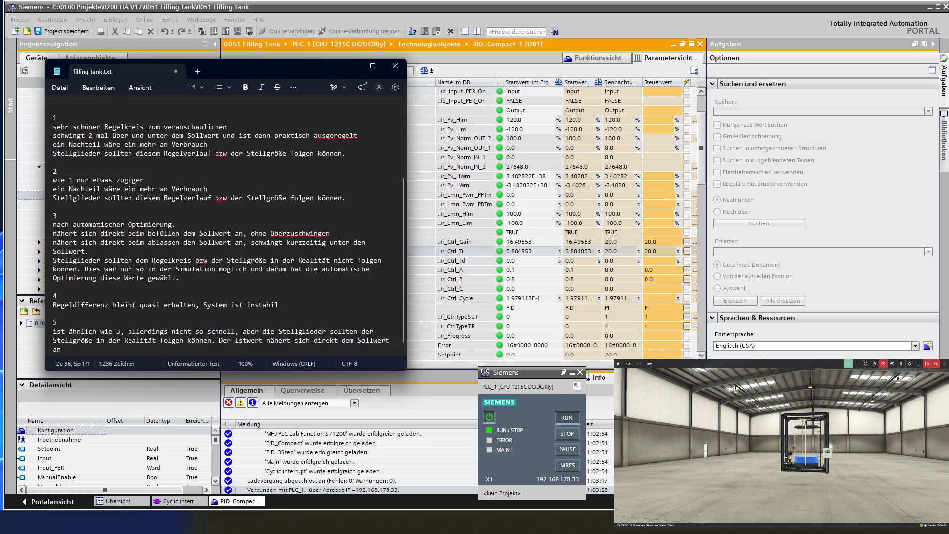
type(".")
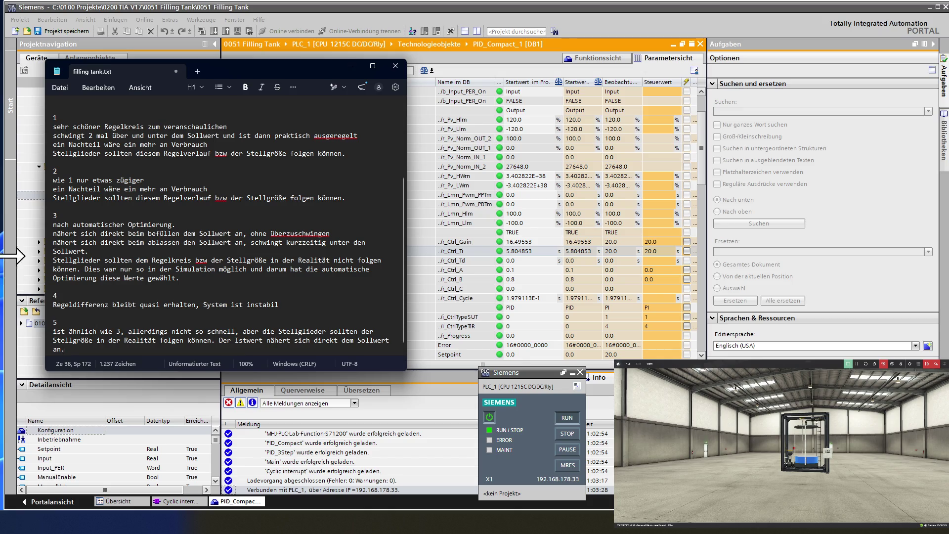
Step: Set the notes window aside and bring the Factory IO tank simulation to the front
mouse_move(302, 74)
left_mouse_down()
mouse_move(21, 102)
mouse_move(0, 173)
left_mouse_up()
key("super+Down")
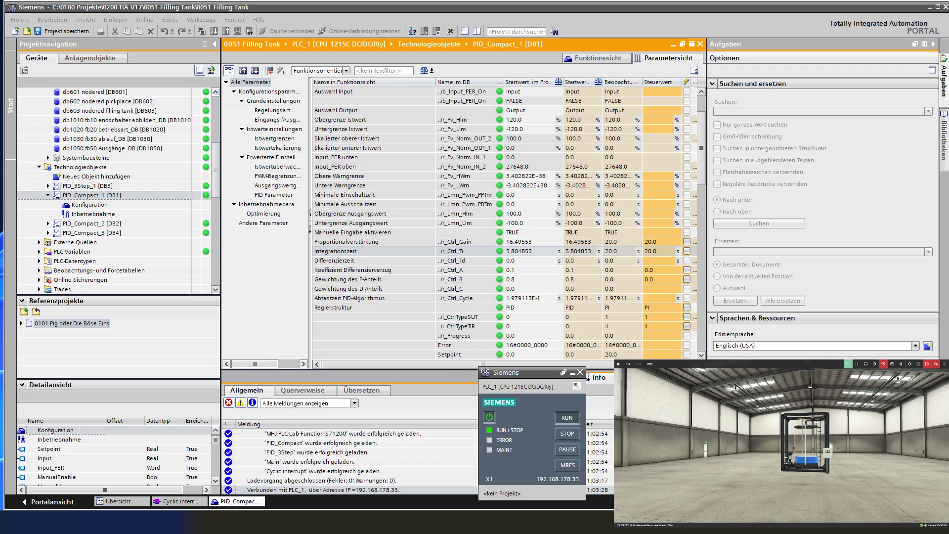
key("alt+Tab")
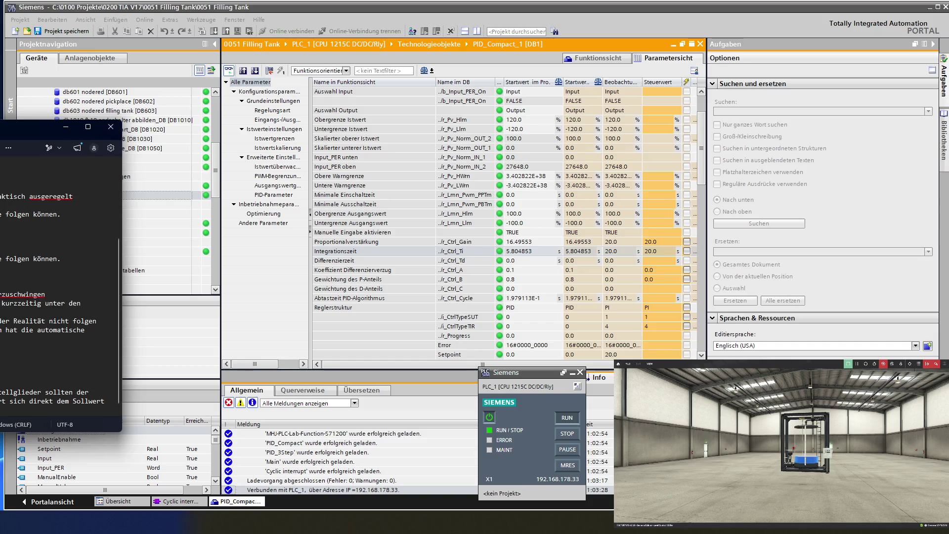
key("alt+Tab")
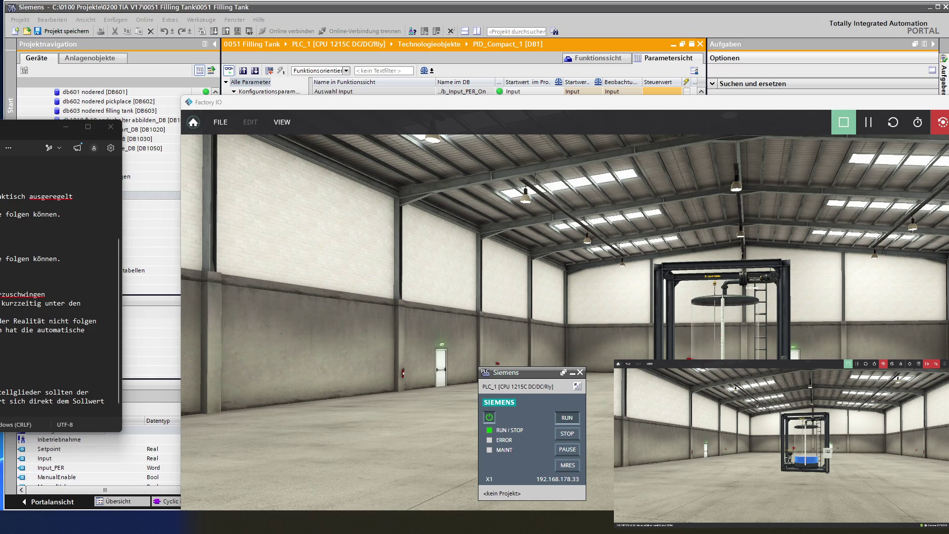
Step: Bring the Node-RED Filling Tank trends back to the front in Brave
key("alt+Tab")
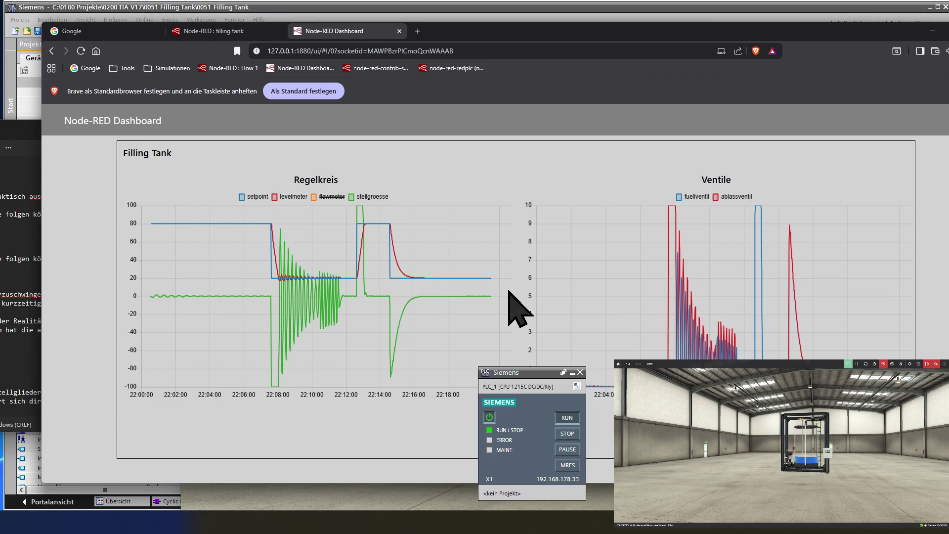
Step: Read setpoint, levelmeter and stellgroesse values on the Regelkreis trend as the setpoint steps from 20 to 30
mouse_move(483, 321)
mouse_move(470, 280)
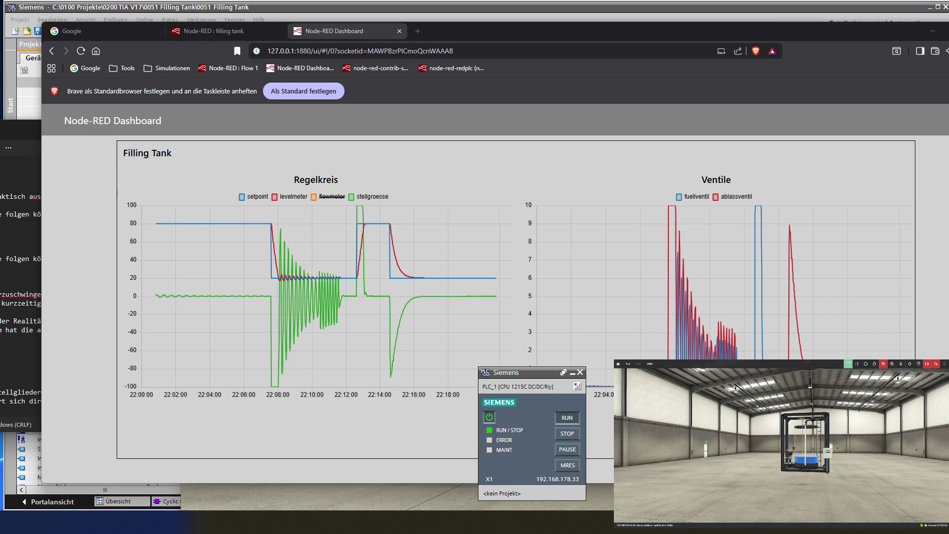
mouse_move(443, 303)
mouse_move(493, 290)
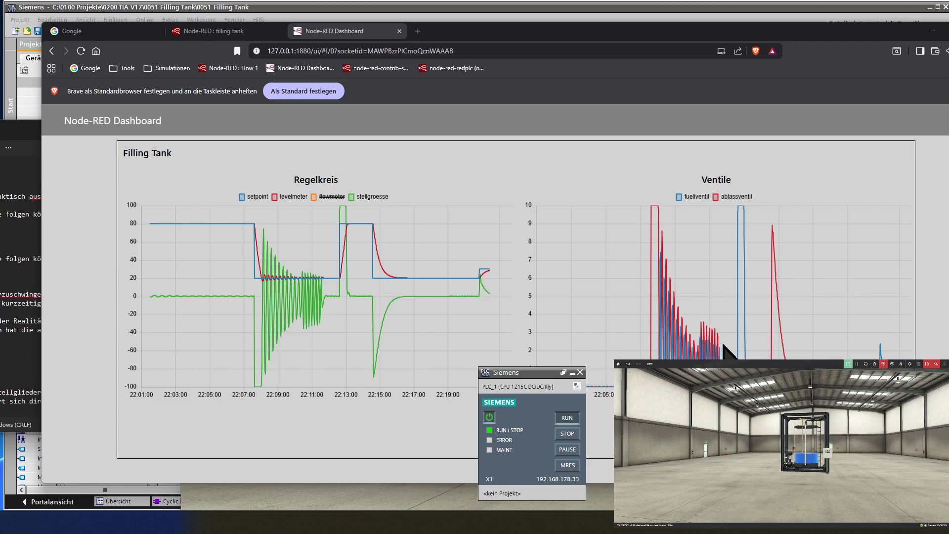
Step: Check the trend values as the tank level settles at 30 without overshoot
mouse_move(742, 357)
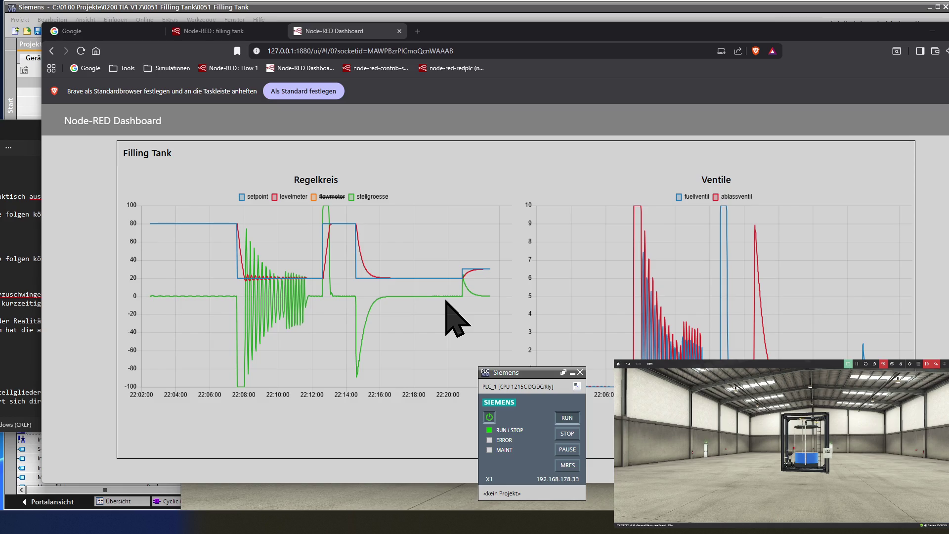
mouse_move(446, 302)
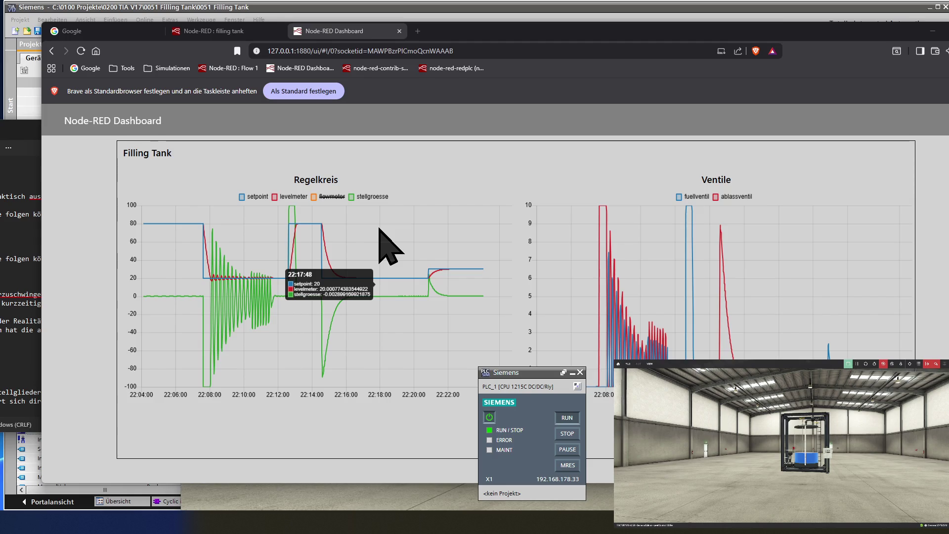
mouse_move(369, 219)
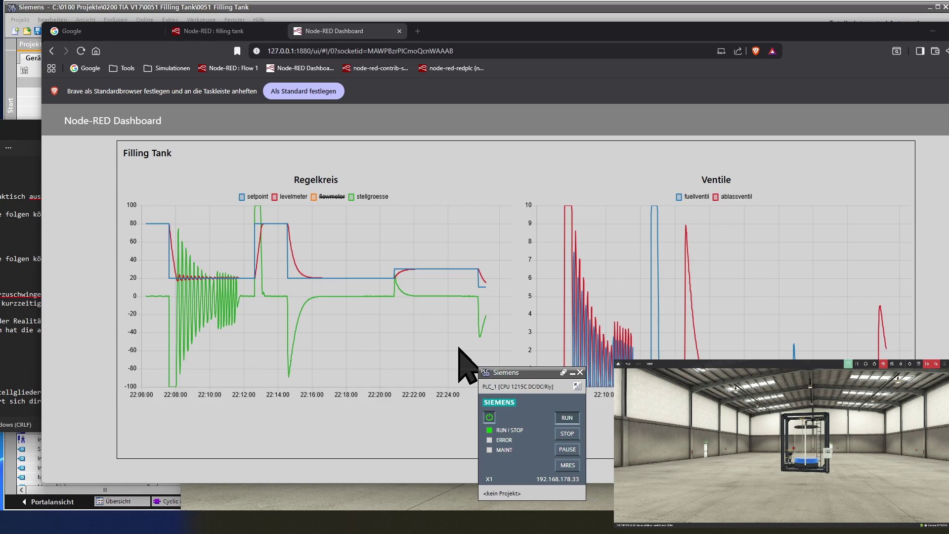
mouse_move(458, 345)
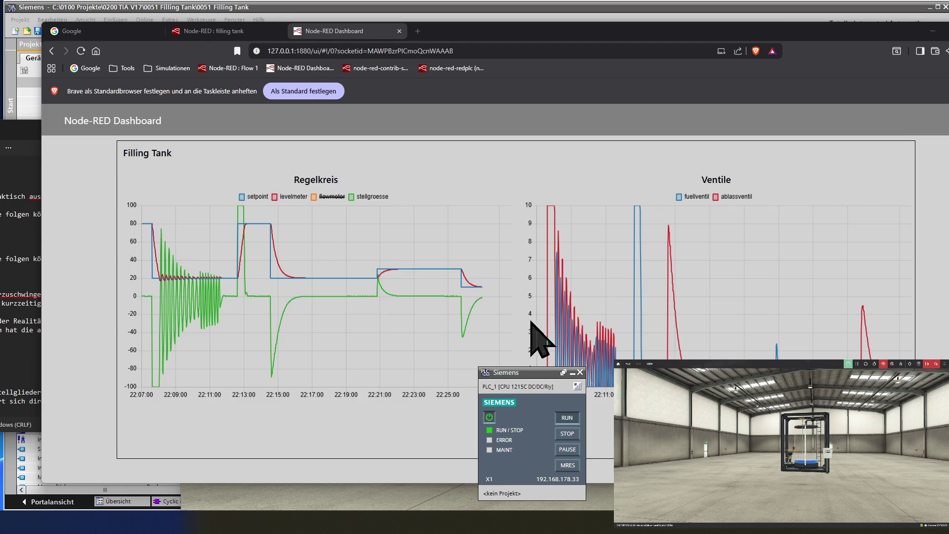
Step: Write proportional gain 10.0 to the running PID_Compact_1, keeping integral time at 20.0
mouse_move(472, 296)
left_click(147, 6)
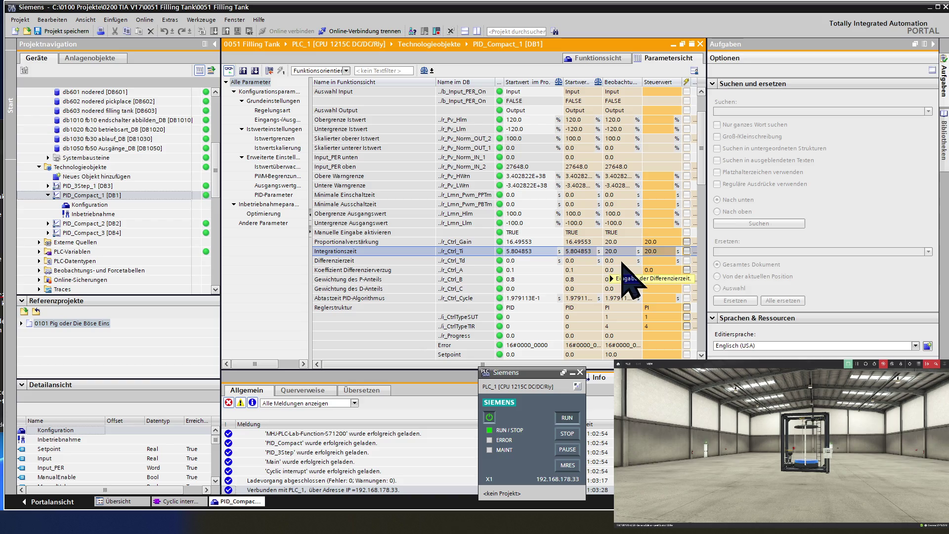
left_click(663, 243)
left_click(663, 243)
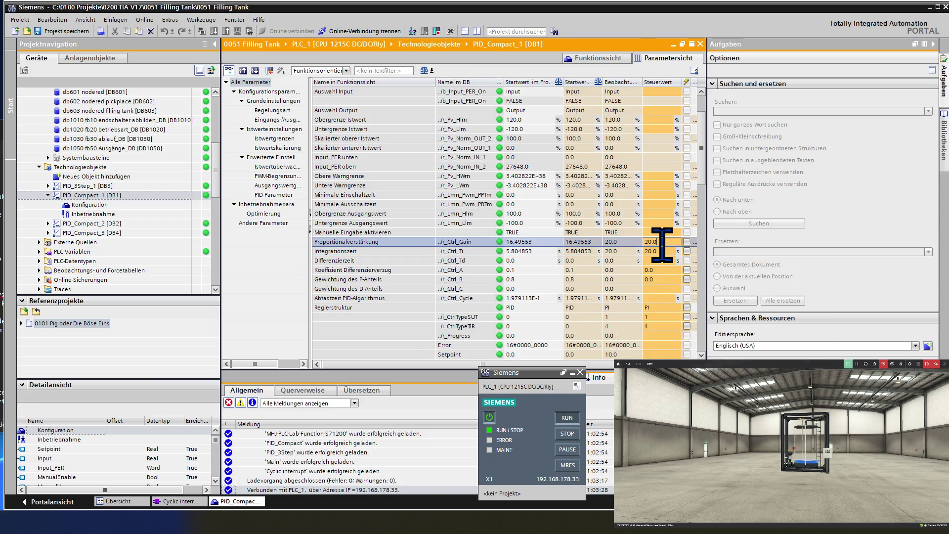
key("BackSpace")
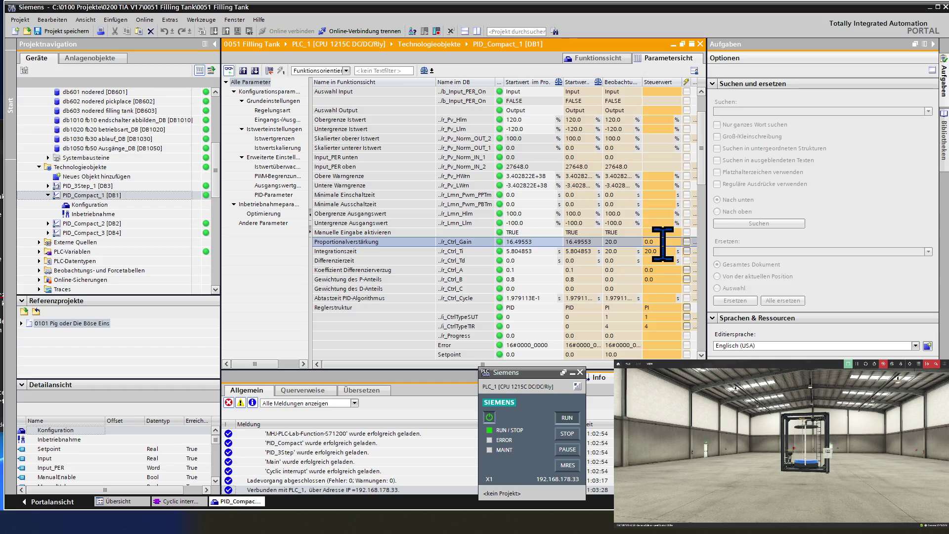
type("1")
key("Return")
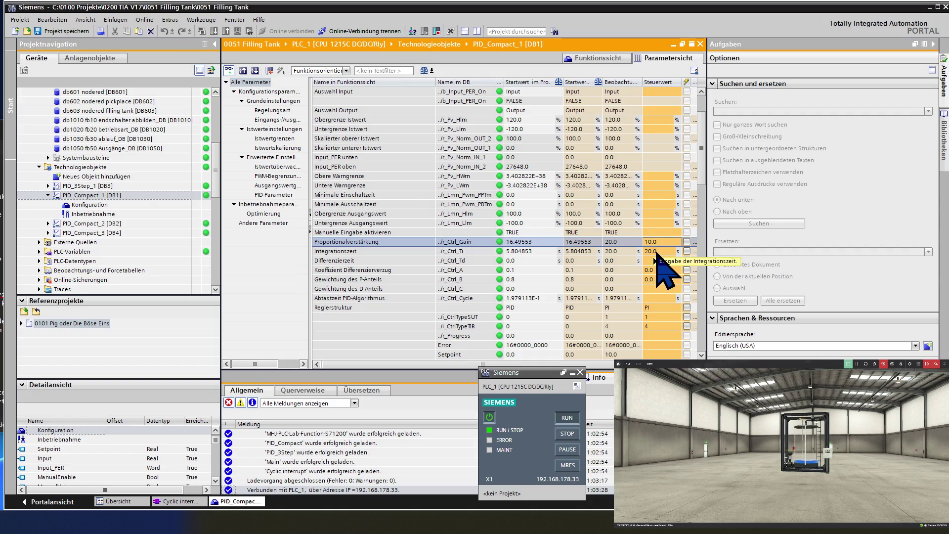
left_click(657, 252)
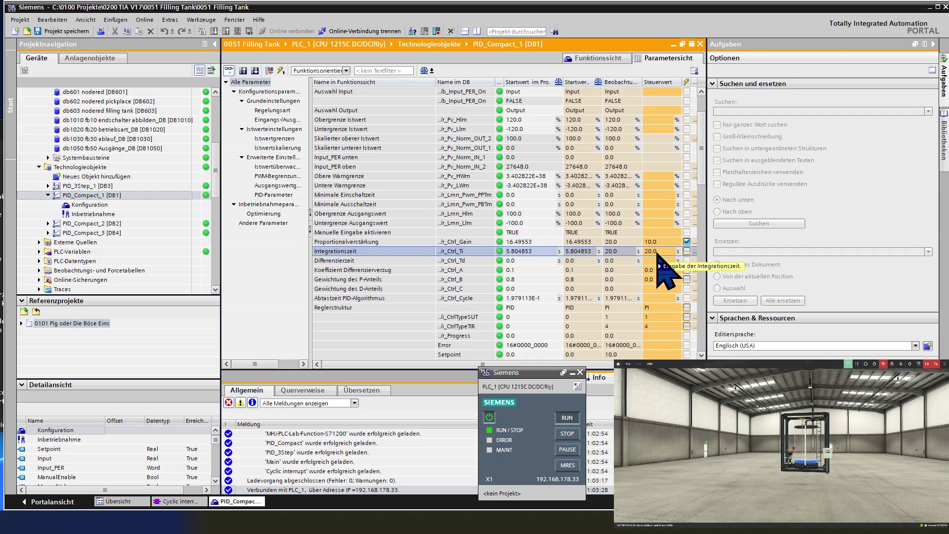
mouse_move(657, 263)
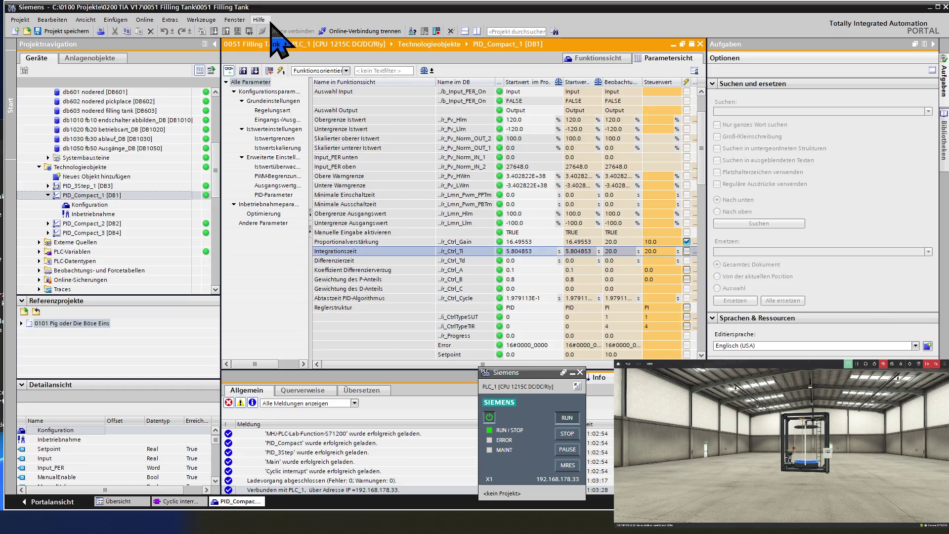
left_click(280, 70)
key("alt+Tab")
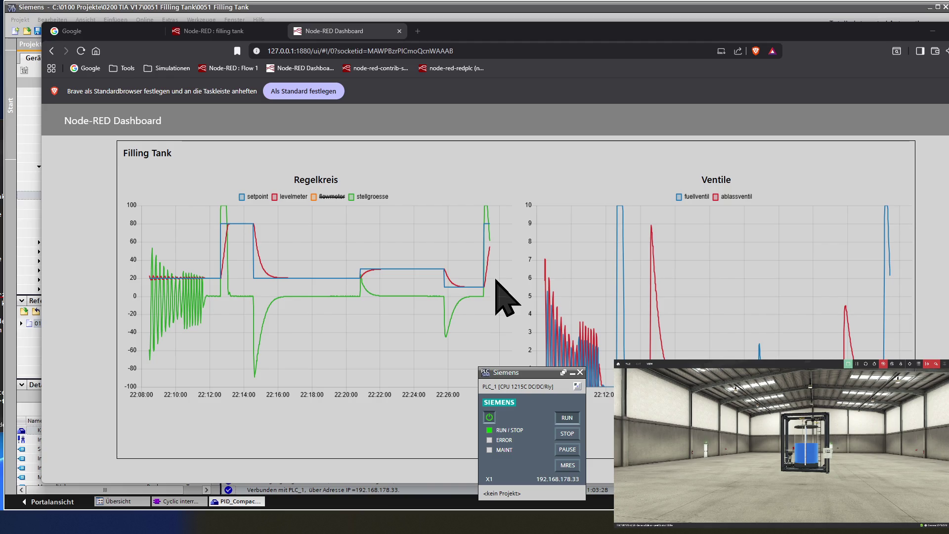
Step: Read the Regelkreis values as the tank level nears about 60 and the output drops from maximum
mouse_move(489, 298)
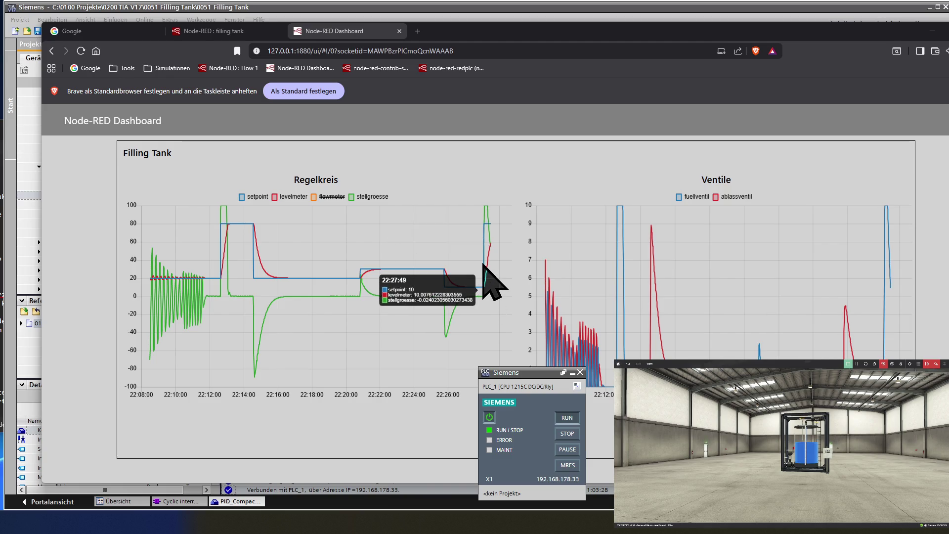
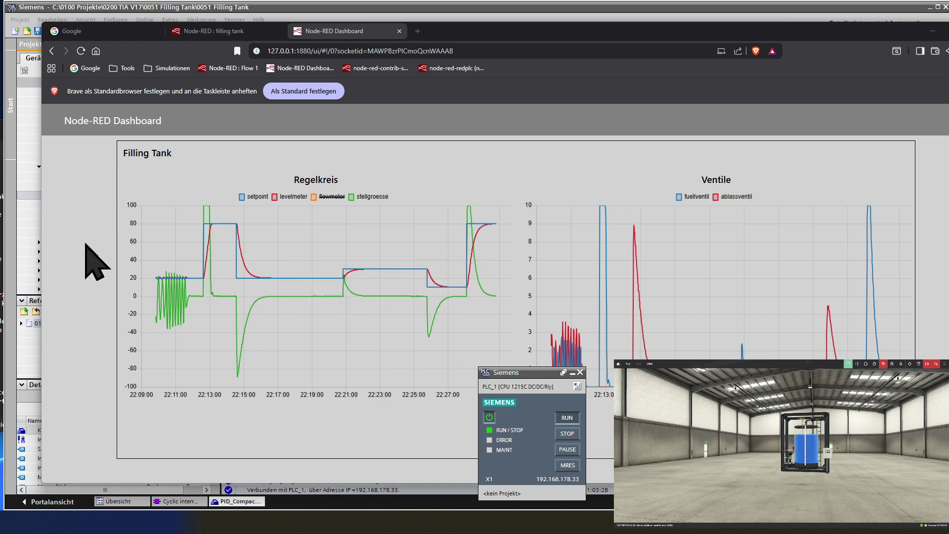
Step: Bring the TIA Portal PID_Compact_1 parameter table in front of the dashboard charts
left_click(108, 7)
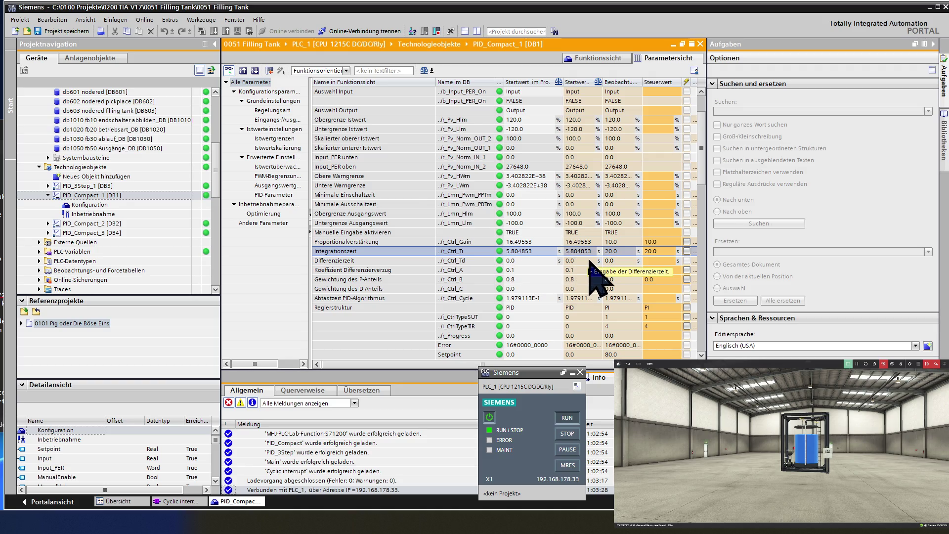
Step: Enter 2.0 as the Proportionalverstärkung control value
left_click(662, 242)
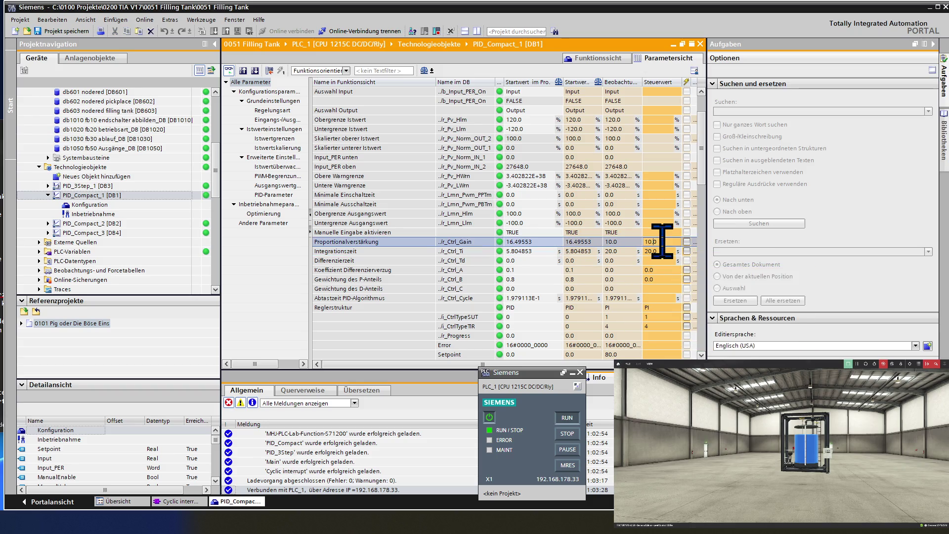
key("Delete")
type("2")
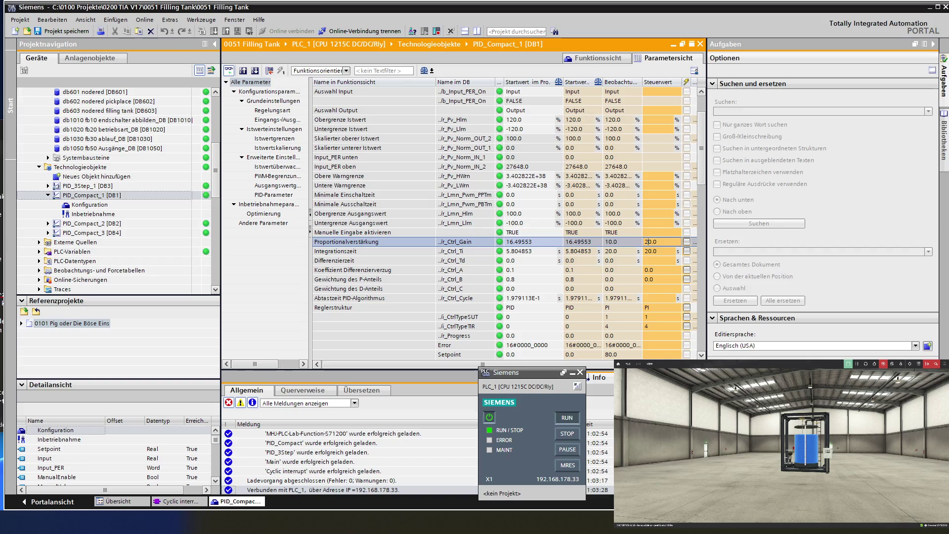
key("Delete")
left_click(663, 251)
Step: Enter 30.0 as the Integrationszeit and send both values to the running controller
left_click(663, 251)
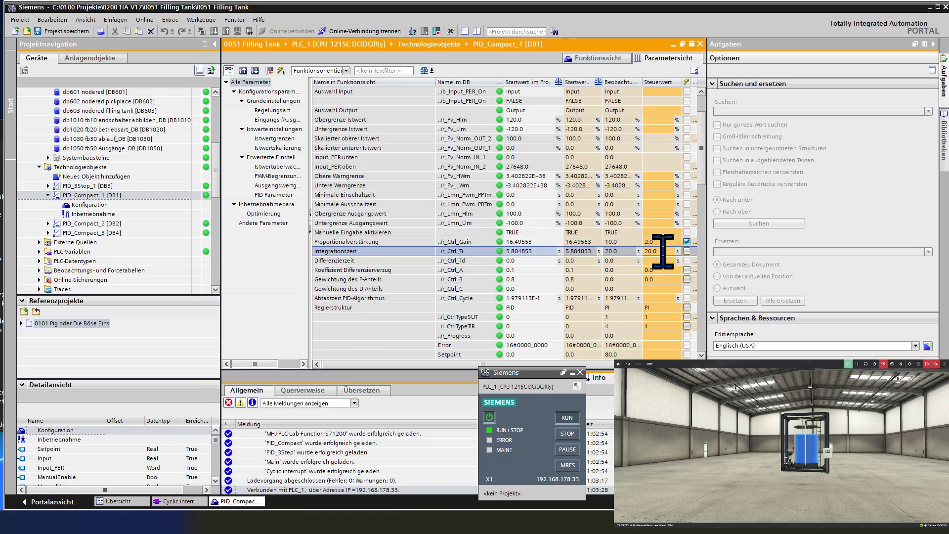
key("Home")
key("Delete")
type("2")
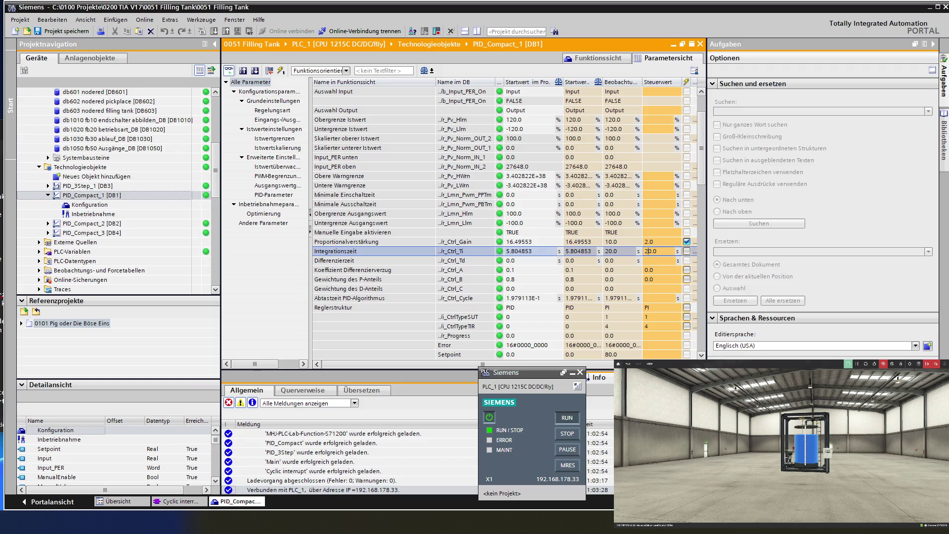
key("BackSpace")
type("3")
key("Return")
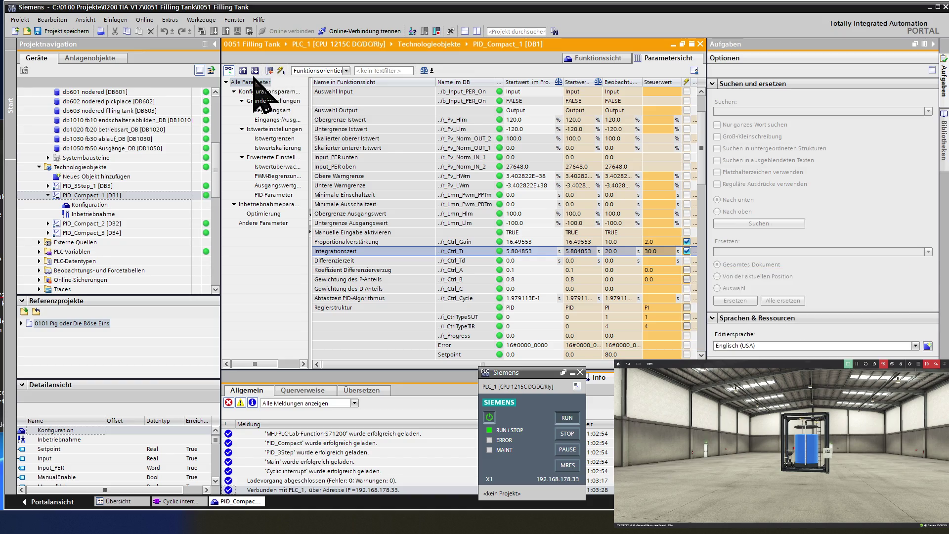
left_click(280, 71)
key("alt+Tab")
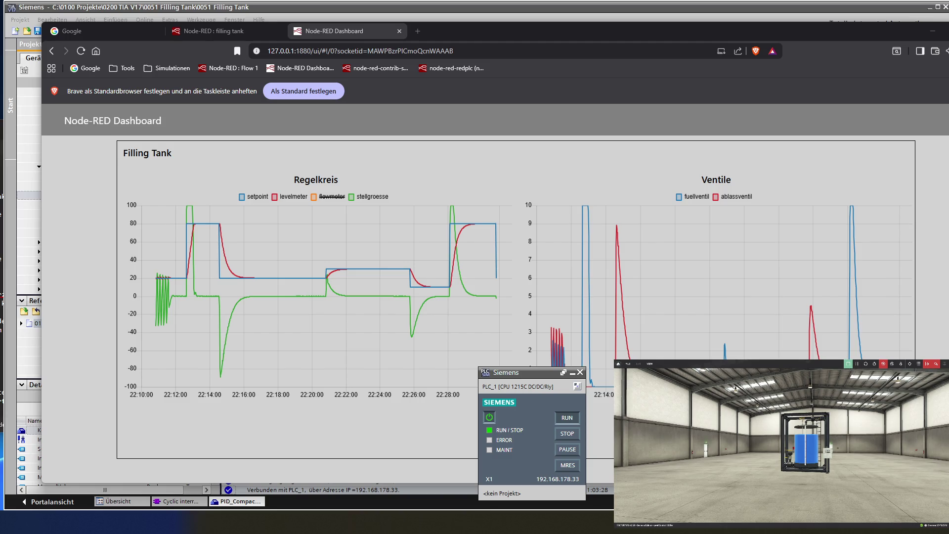
Step: Read the Regelkreis setpoint, levelmeter and stellgroesse values, then return to TIA Portal
mouse_move(344, 335)
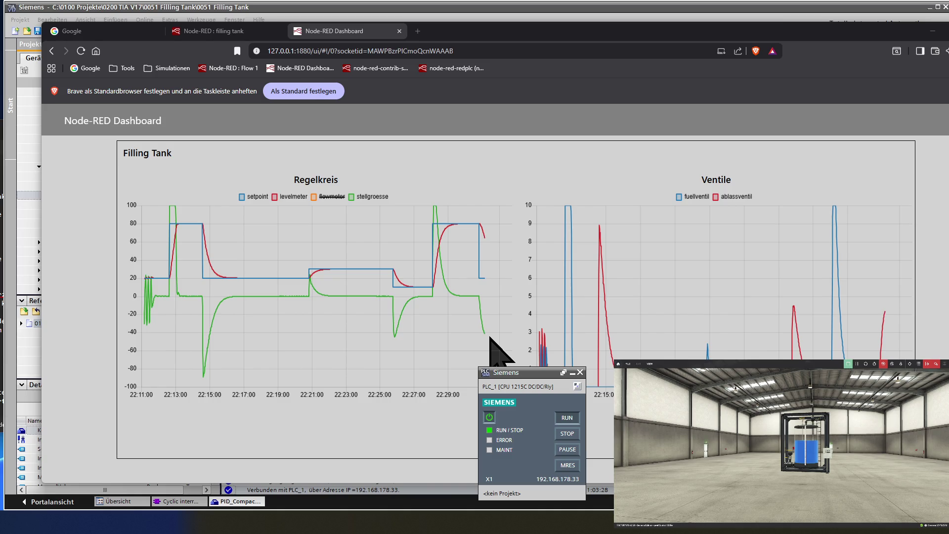
mouse_move(485, 321)
mouse_move(490, 341)
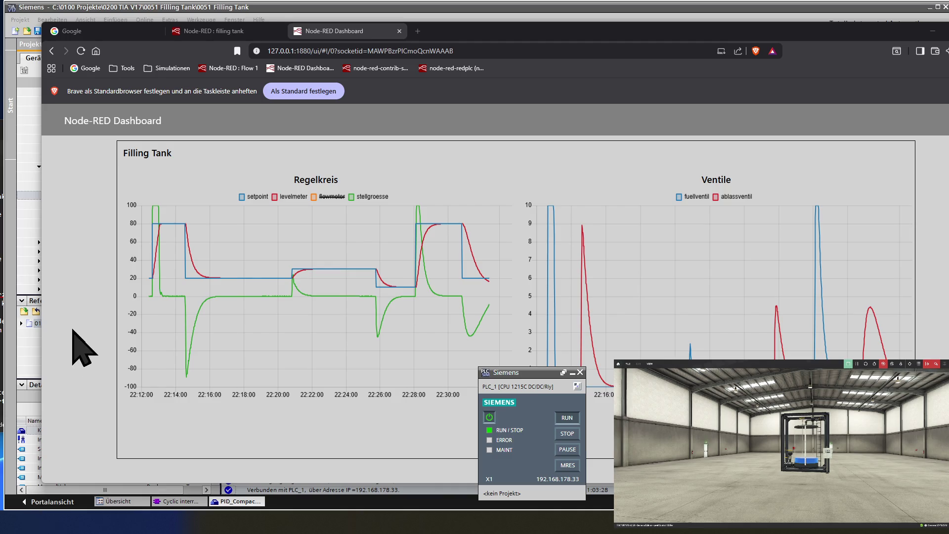
left_click(110, 6)
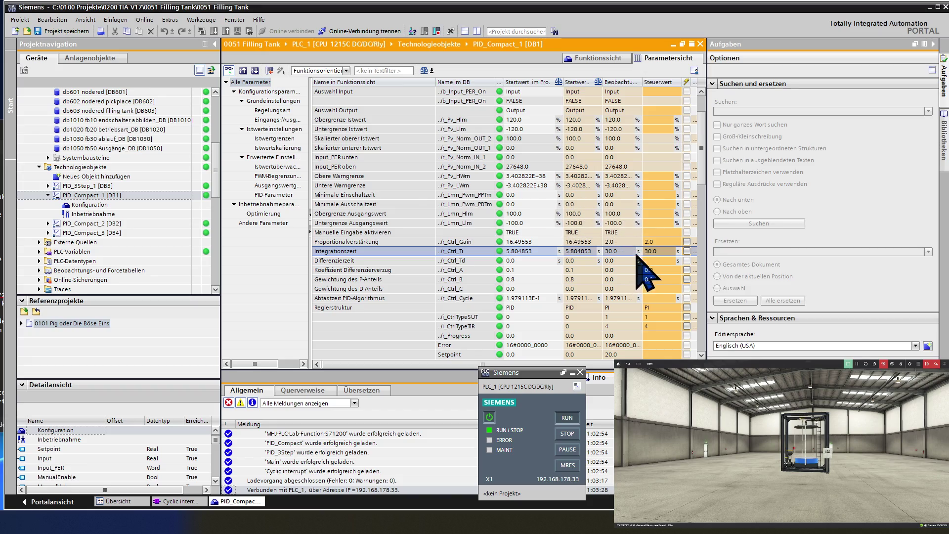
Step: Change the Proportionalverstärkung control value from 2.0 to 1.0
left_click(662, 242)
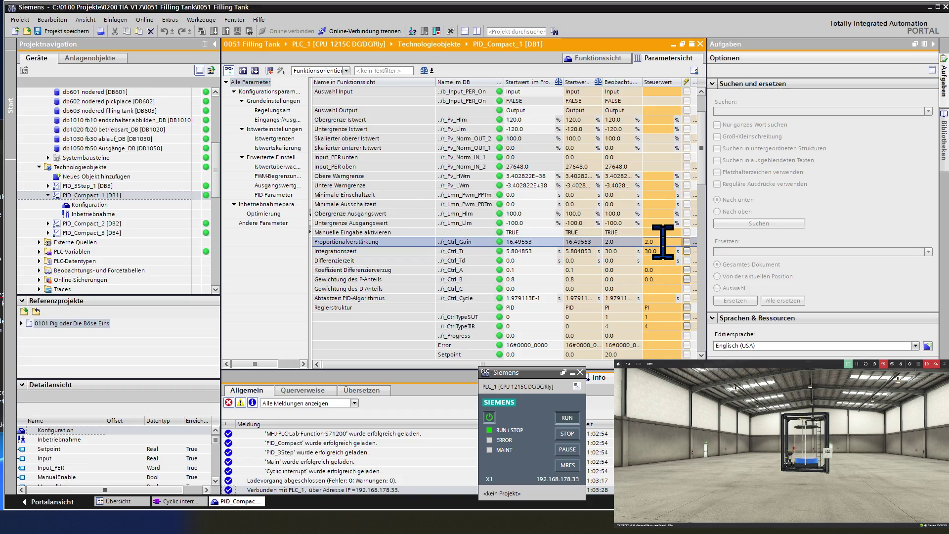
key("BackSpace")
type("1")
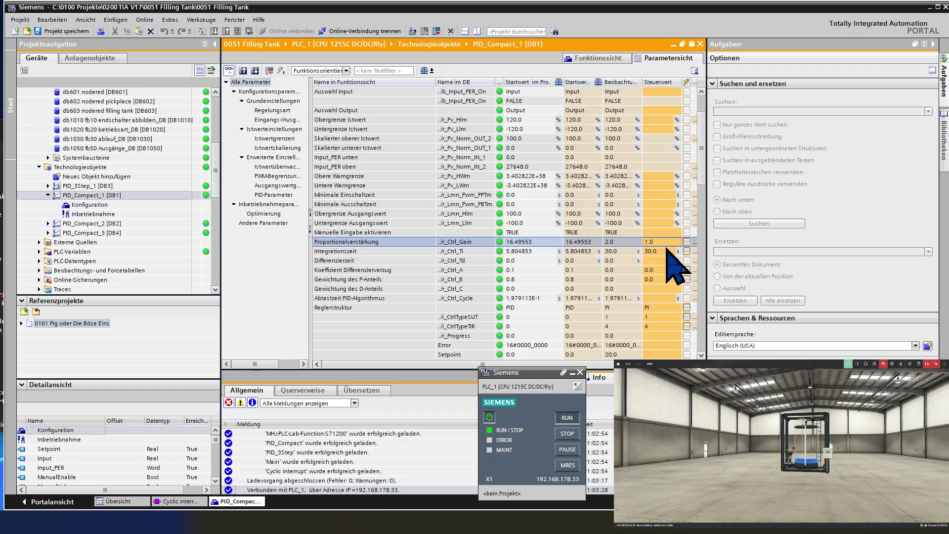
left_click(666, 251)
Step: Change the Integrationszeit to 50.0 and apply both values to the controller
key("Left")
key("Left")
key("Left")
key("BackSpace")
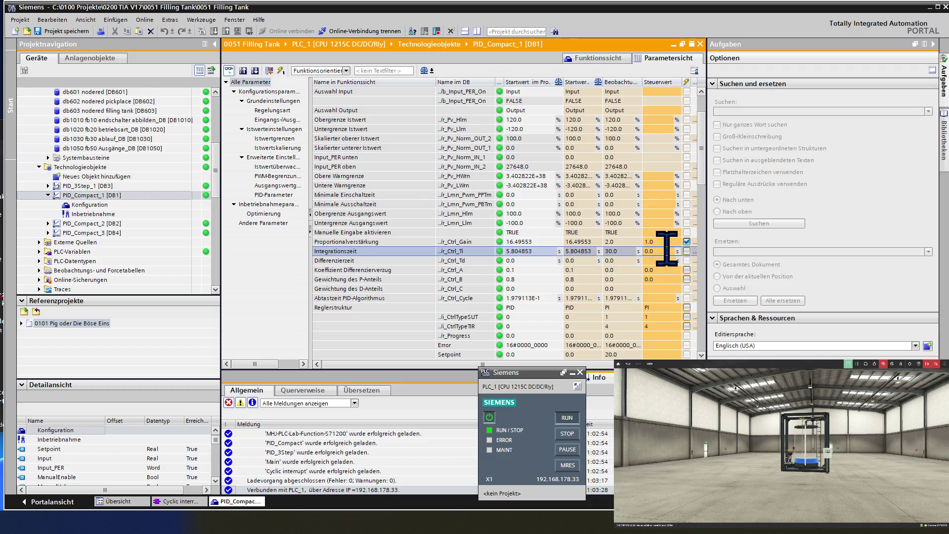
type("5")
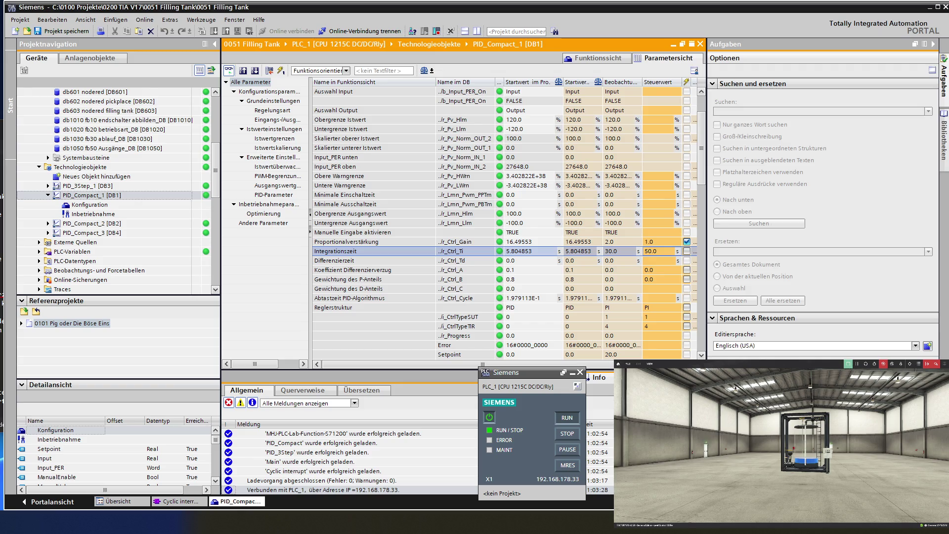
left_click(648, 259)
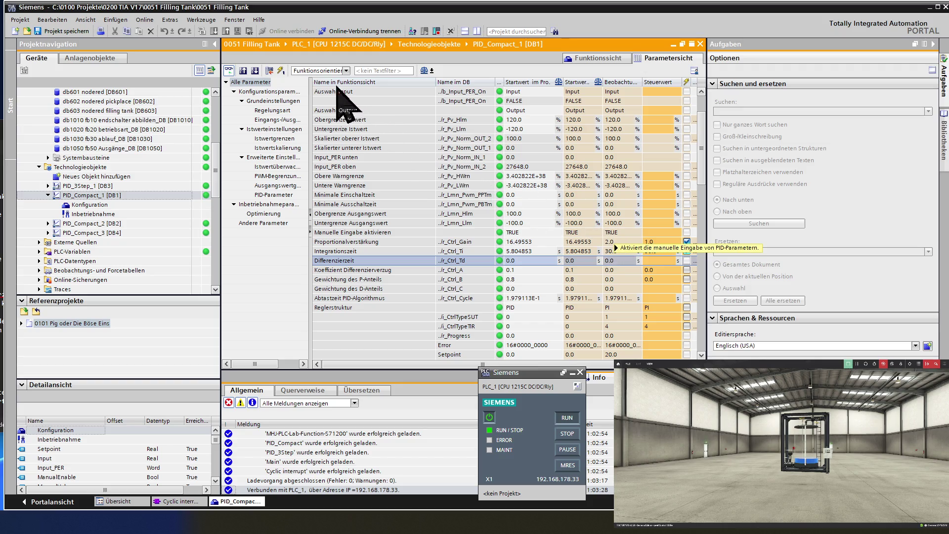
left_click(279, 69)
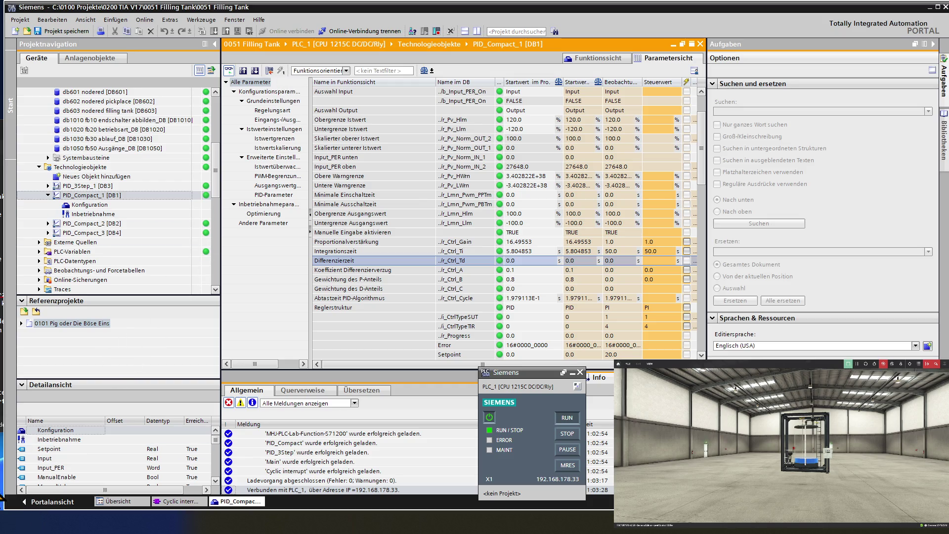
key("alt+Tab")
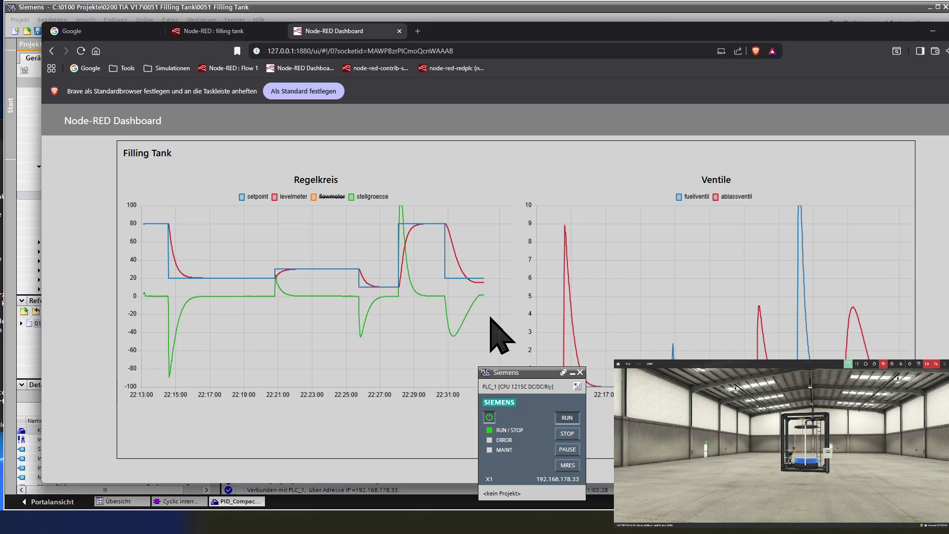
mouse_move(484, 320)
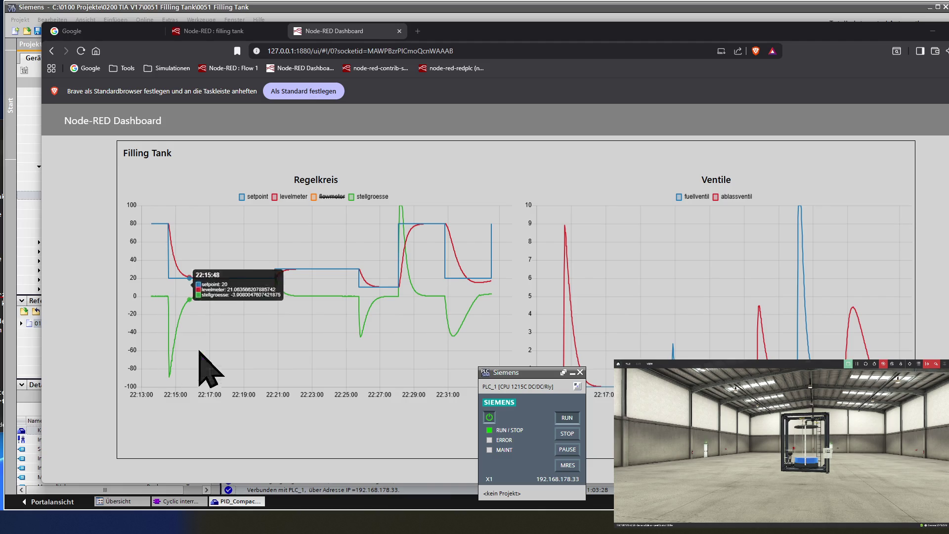
mouse_move(487, 257)
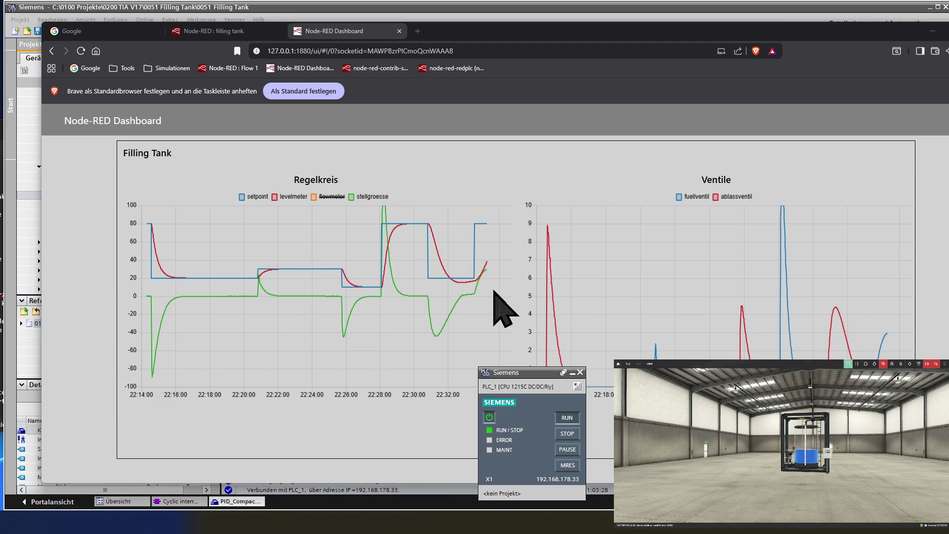
mouse_move(483, 277)
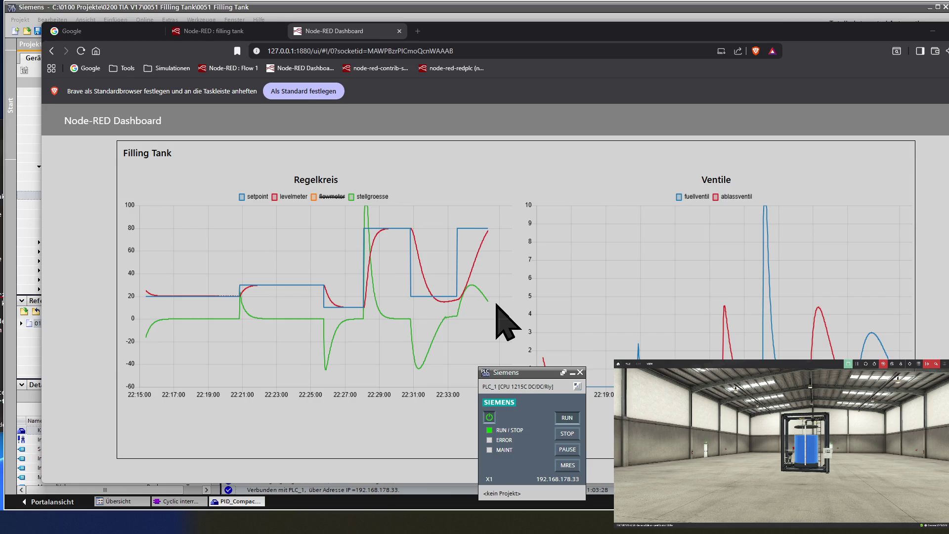
mouse_move(470, 319)
mouse_move(499, 317)
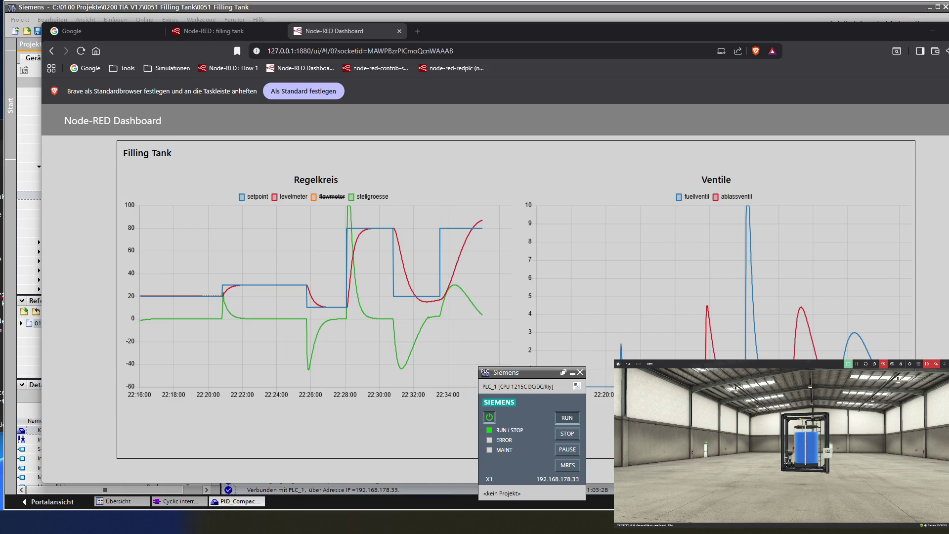
left_click(139, 10)
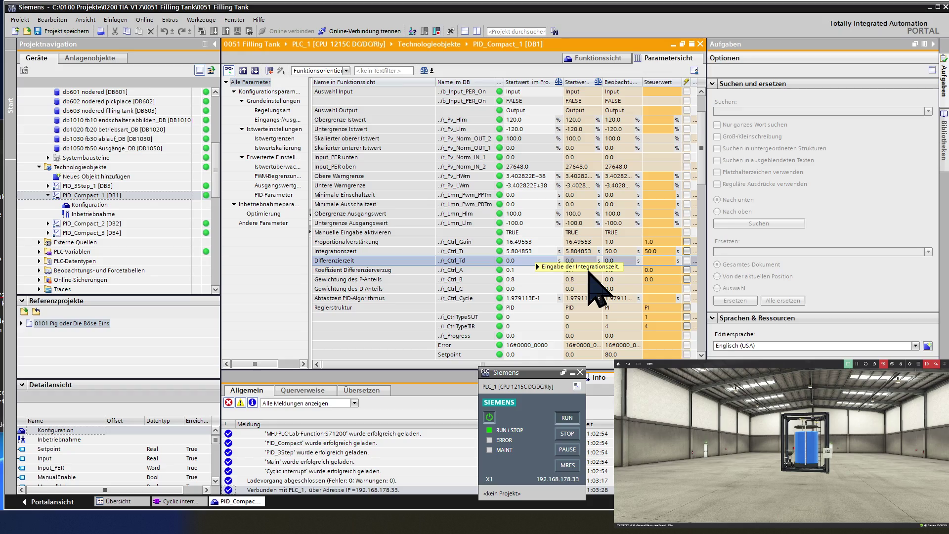
Step: Change the Proportionalverstärkung control value from 1.0 to 0.5 and send it to the controller
left_click(626, 242)
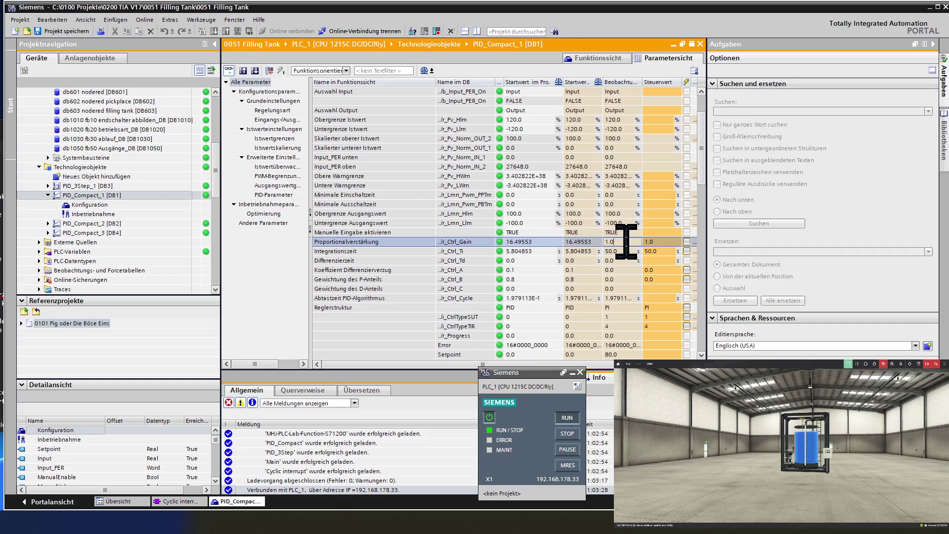
double_click(670, 241)
left_click(670, 242)
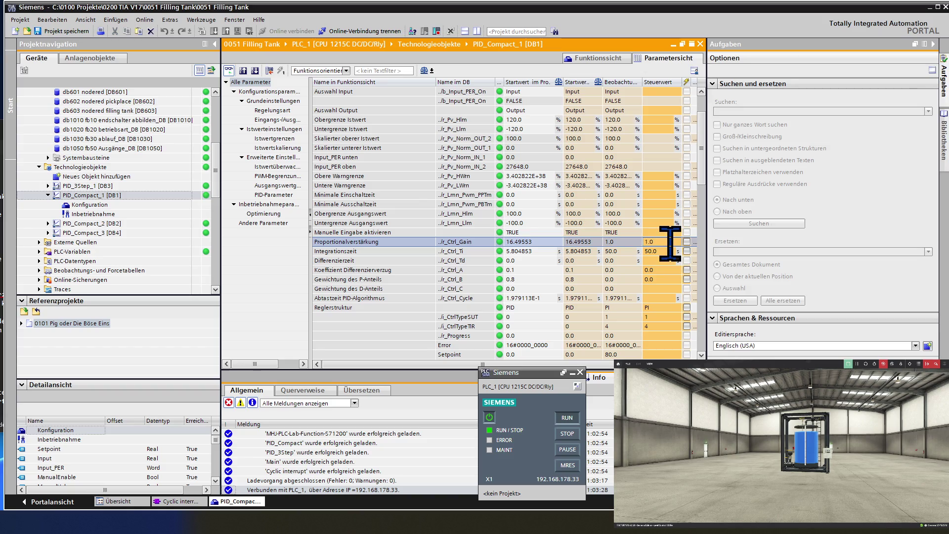
key("BackSpace")
type("5")
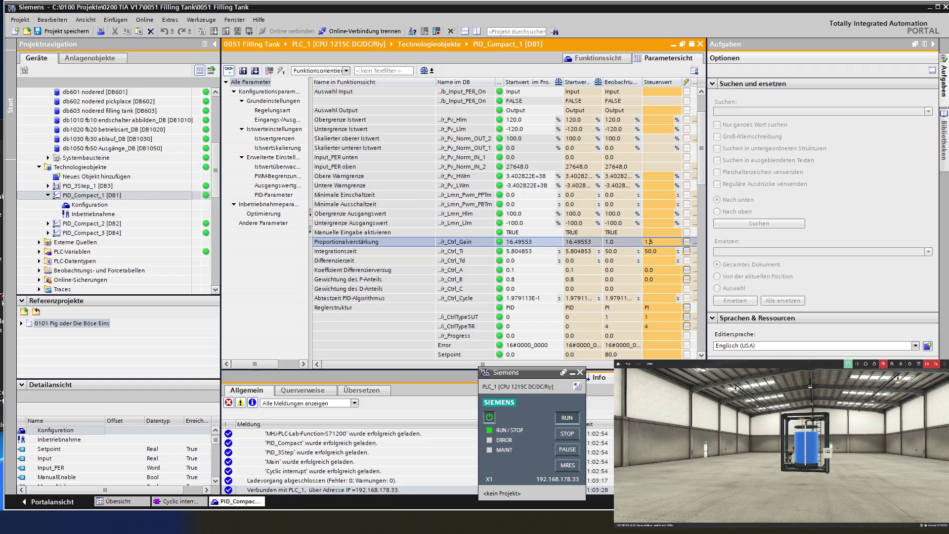
key("BackSpace")
type("0")
key("Return")
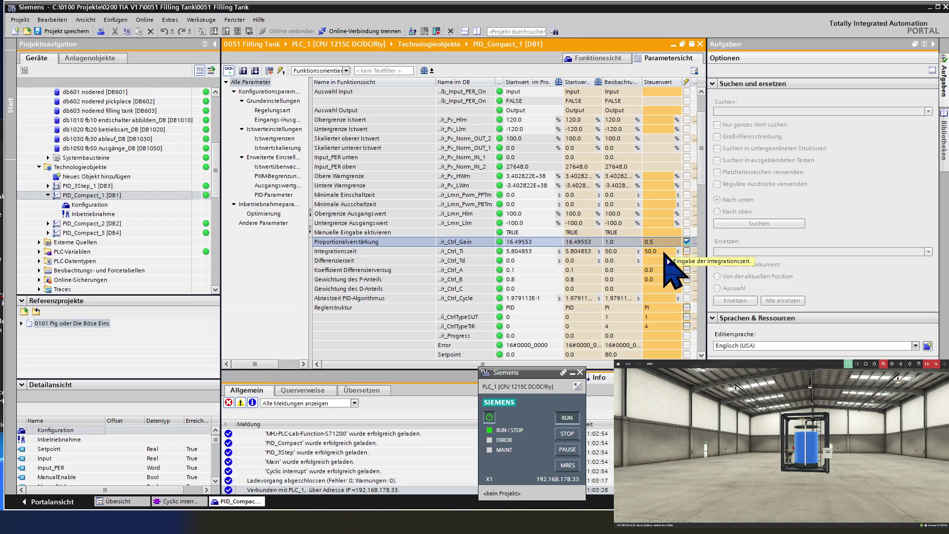
mouse_move(664, 249)
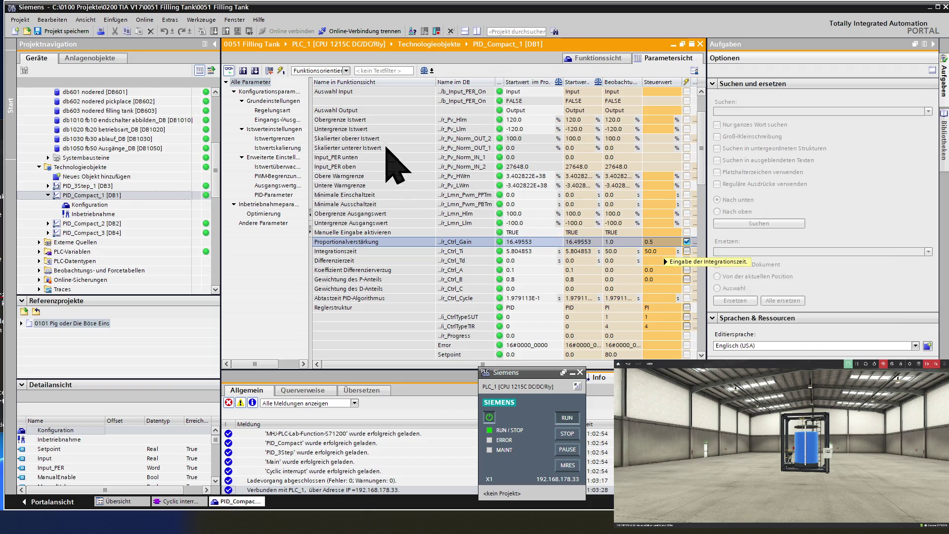
left_click(280, 70)
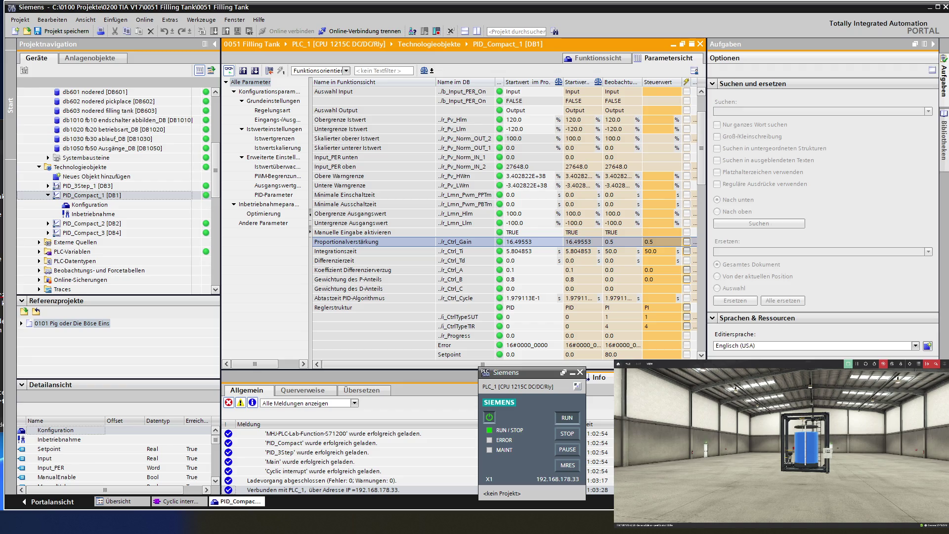
key("alt+Tab")
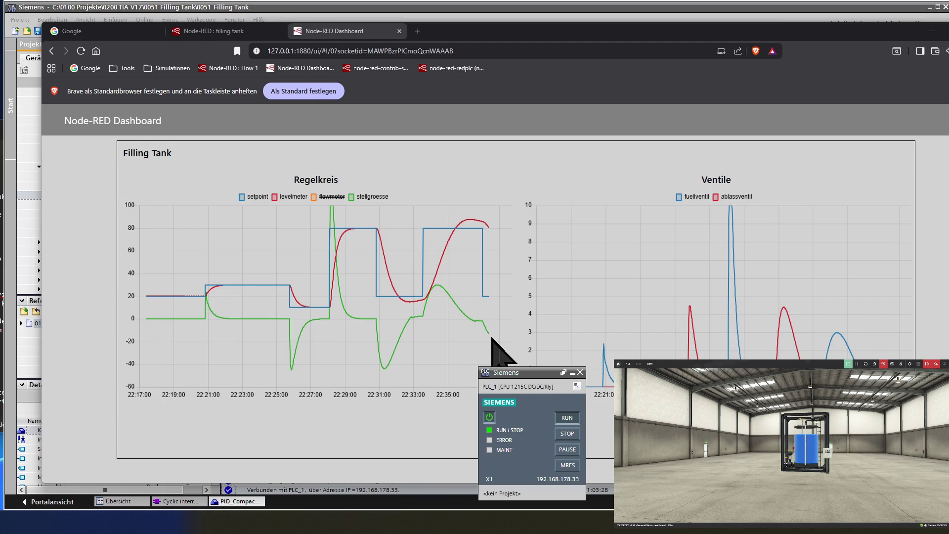
mouse_move(487, 338)
mouse_move(449, 361)
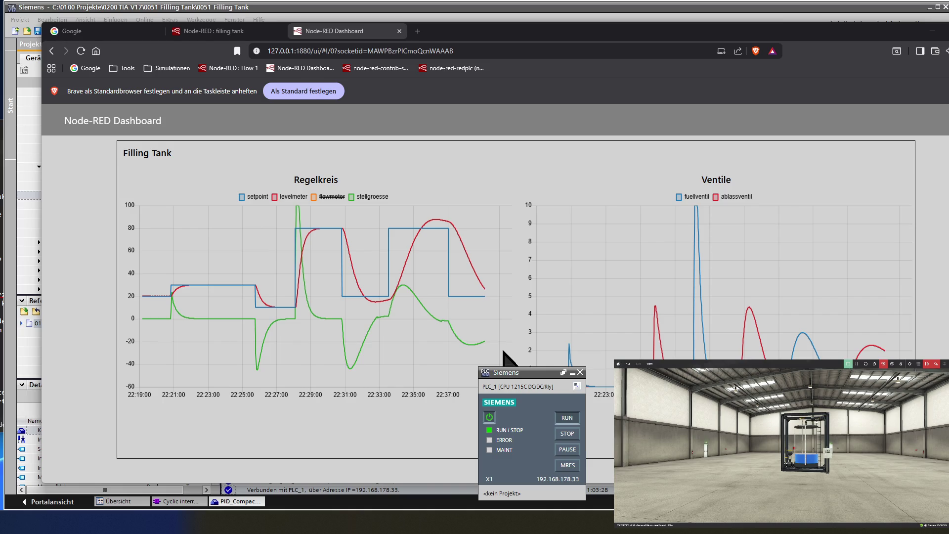
mouse_move(451, 335)
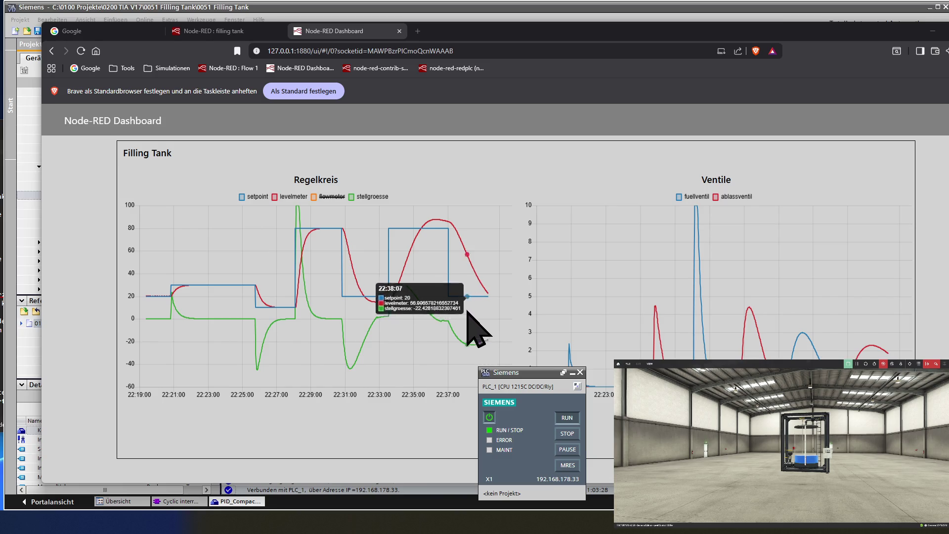
left_click(157, 4)
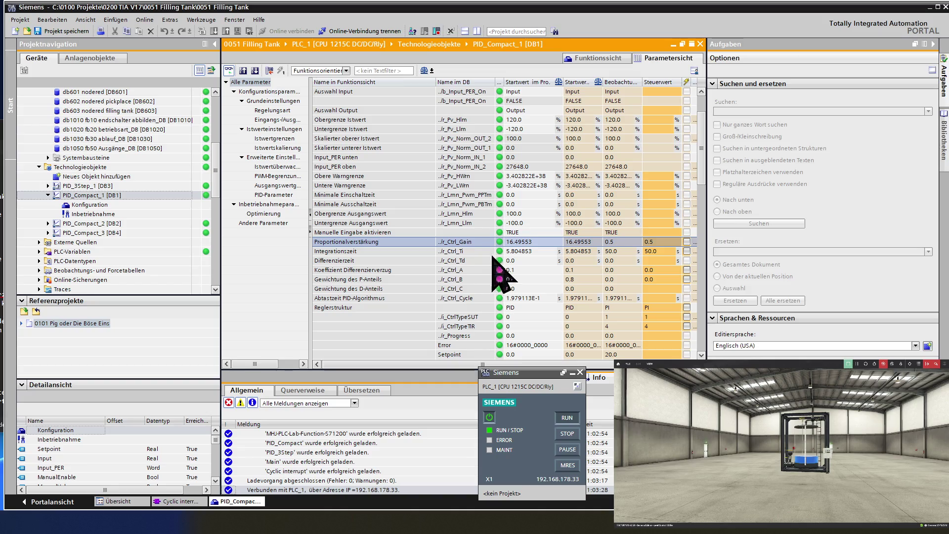
Step: Enter 20.0 as the Integrationszeit control value and apply it to the running controller
left_click(620, 253)
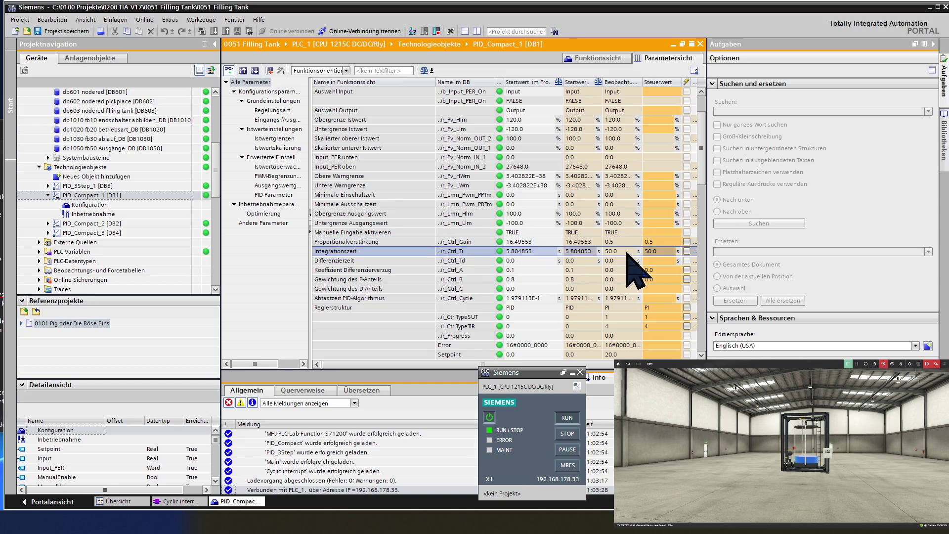
key("Left")
key("Left")
key("Left")
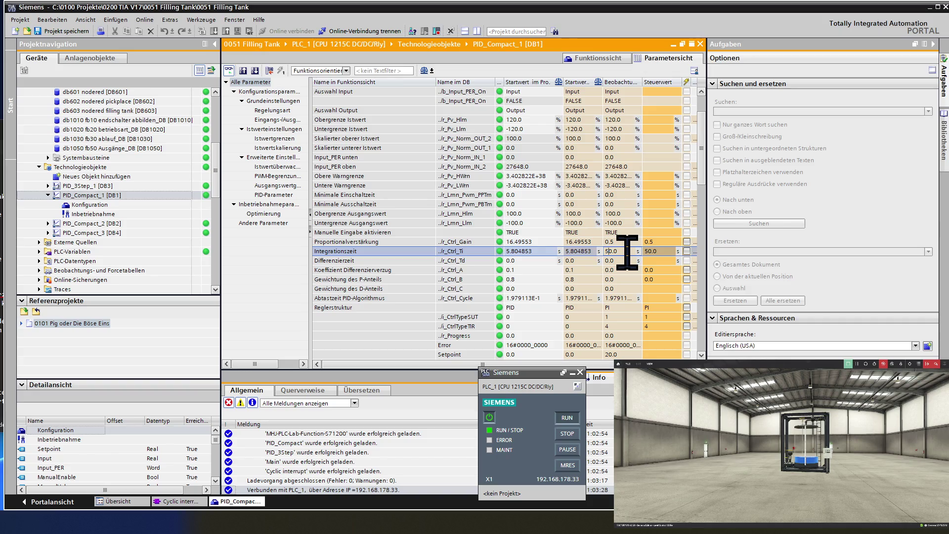
left_click(659, 251)
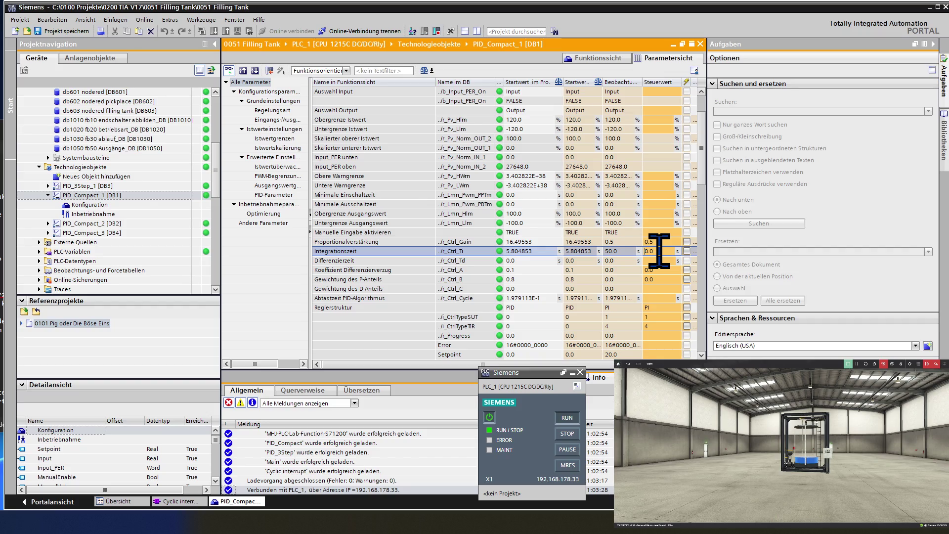
key("BackSpace")
type("0")
key("BackSpace")
type("25")
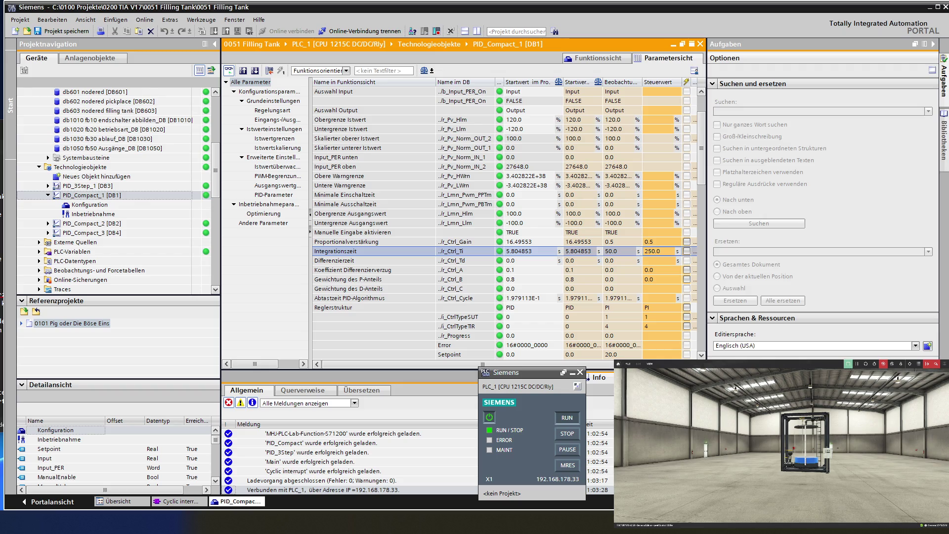
key("BackSpace")
left_click(645, 261)
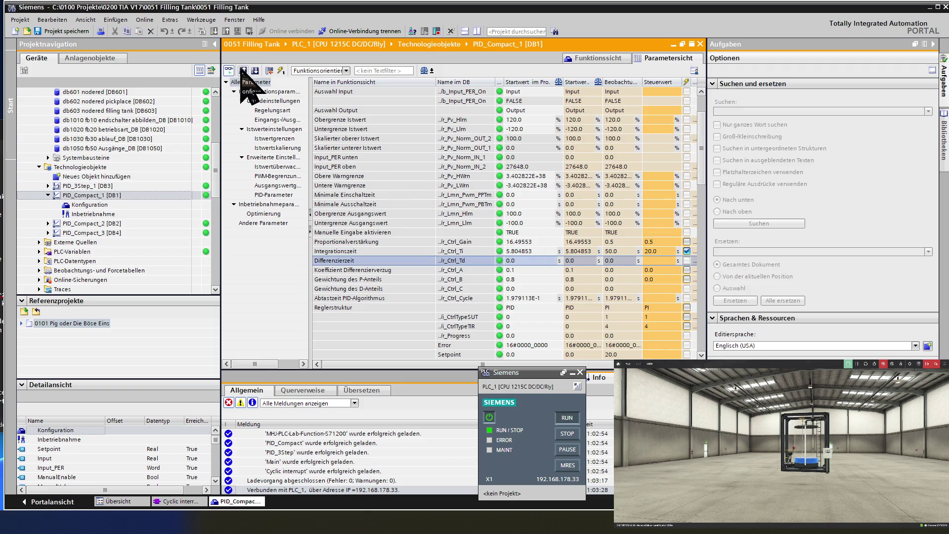
left_click(280, 70)
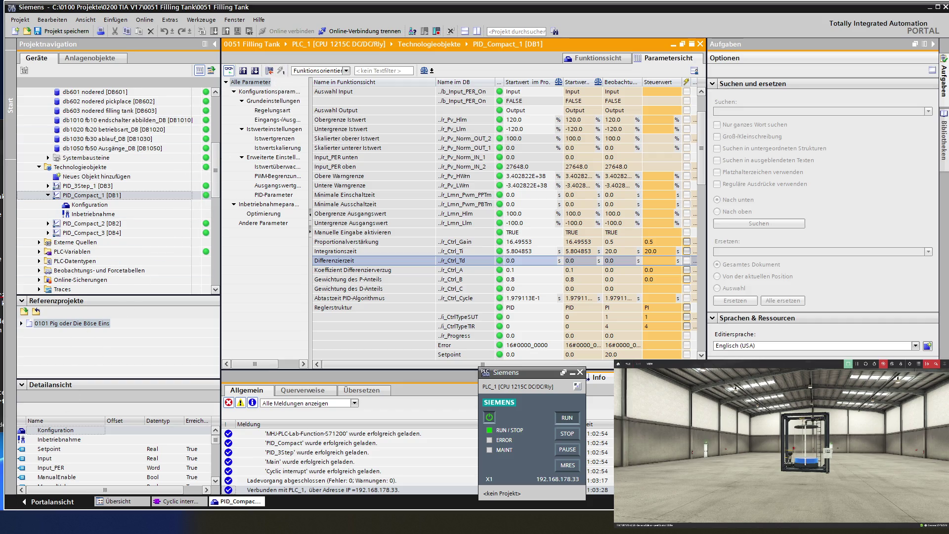
key("alt+Tab")
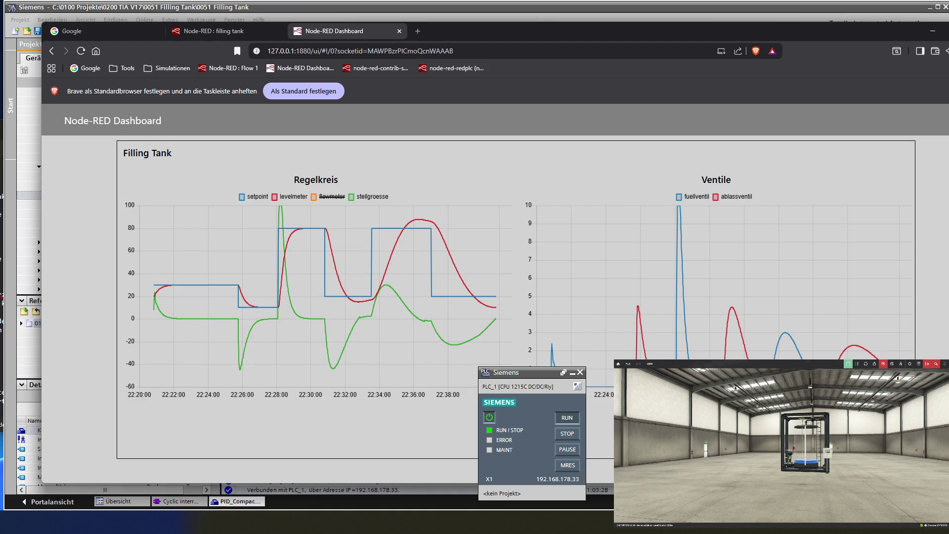
Step: Bring the text editor with the German tuning notes in front of the charts
key("alt+Tab")
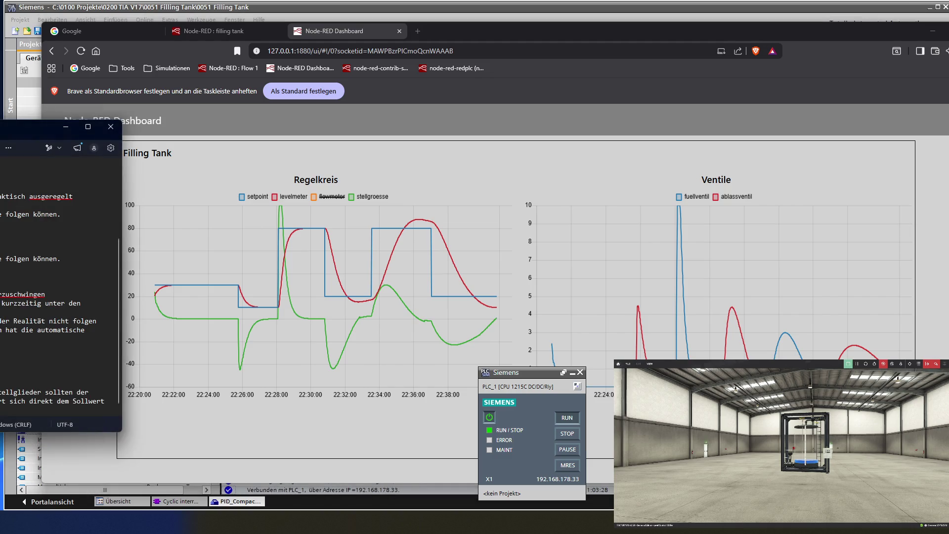
Step: Watch the Regelkreis chart as the tank level climbs toward the 80 setpoint
scroll(59, 297, "up", 4)
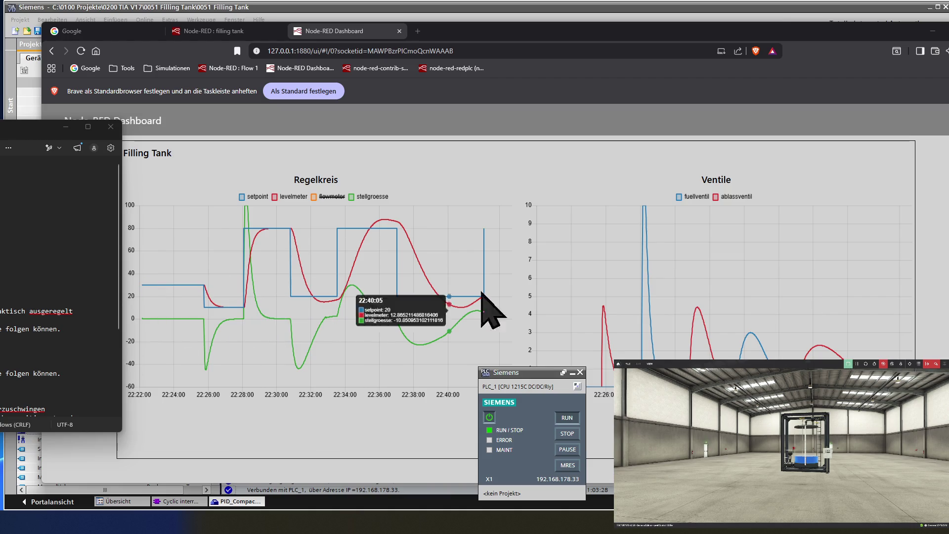
mouse_move(648, 263)
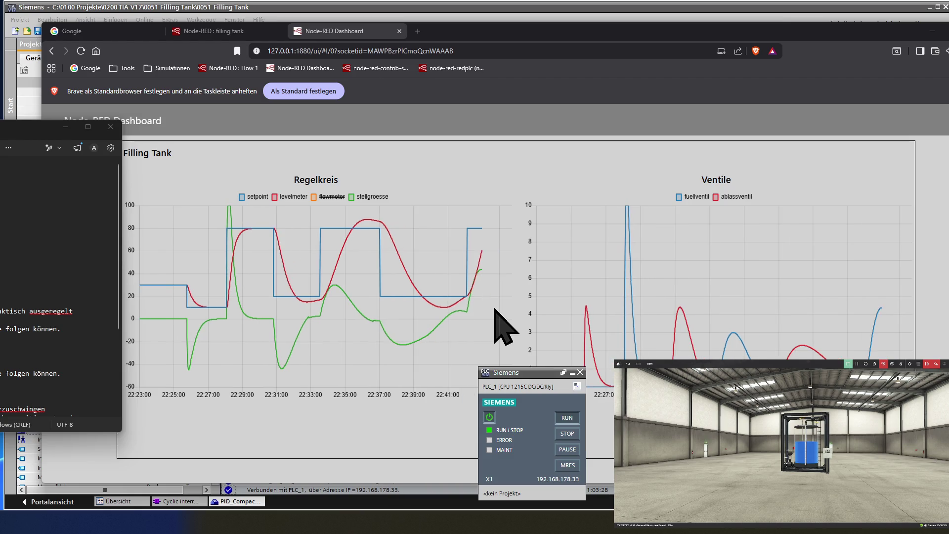
mouse_move(487, 262)
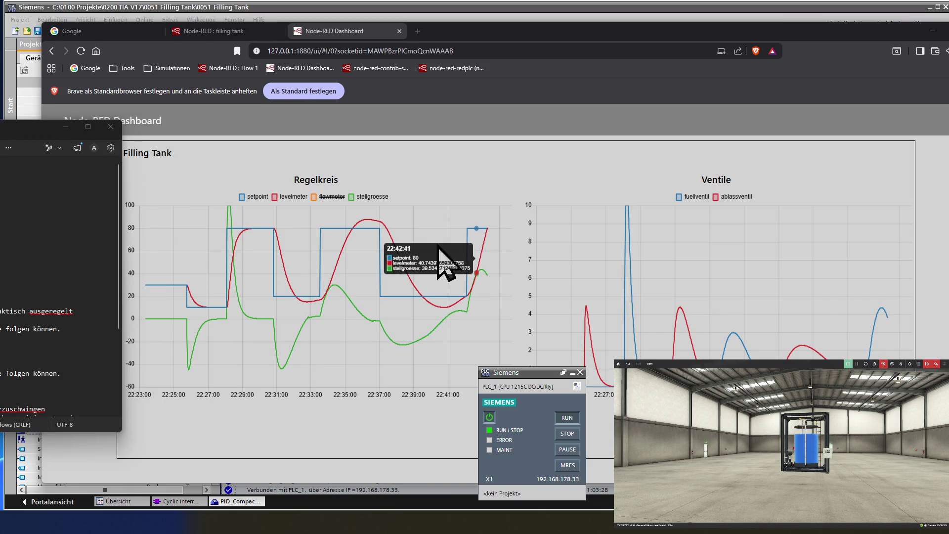
Step: Change the Integrationszeit control value from 20.0 to 10.0 and apply it to the controller
left_click(158, 10)
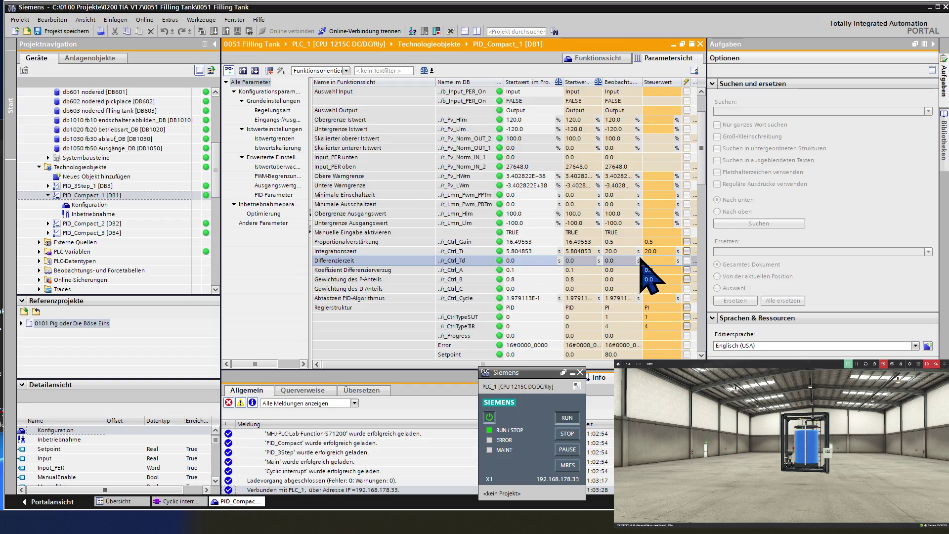
left_click(662, 251)
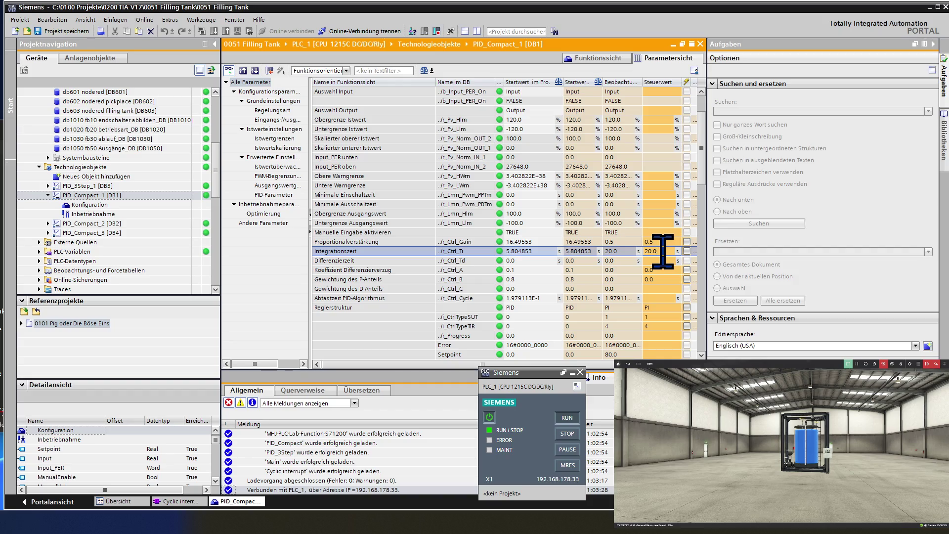
key("Home")
key("Delete")
type("1")
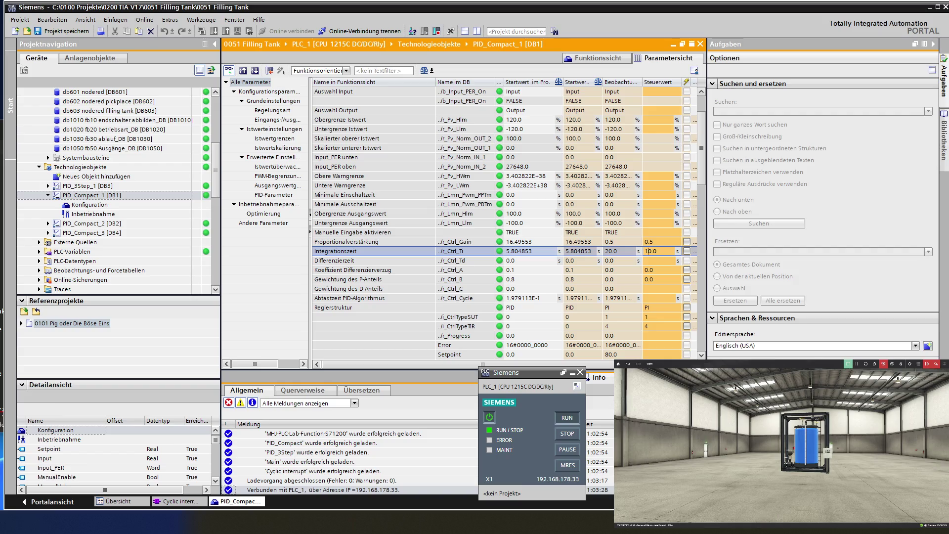
left_click(687, 251)
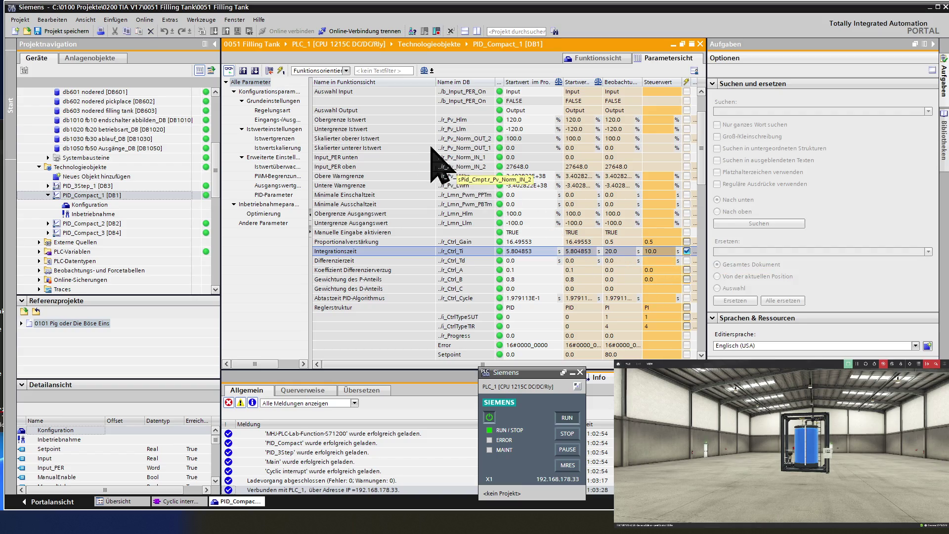
left_click(281, 71)
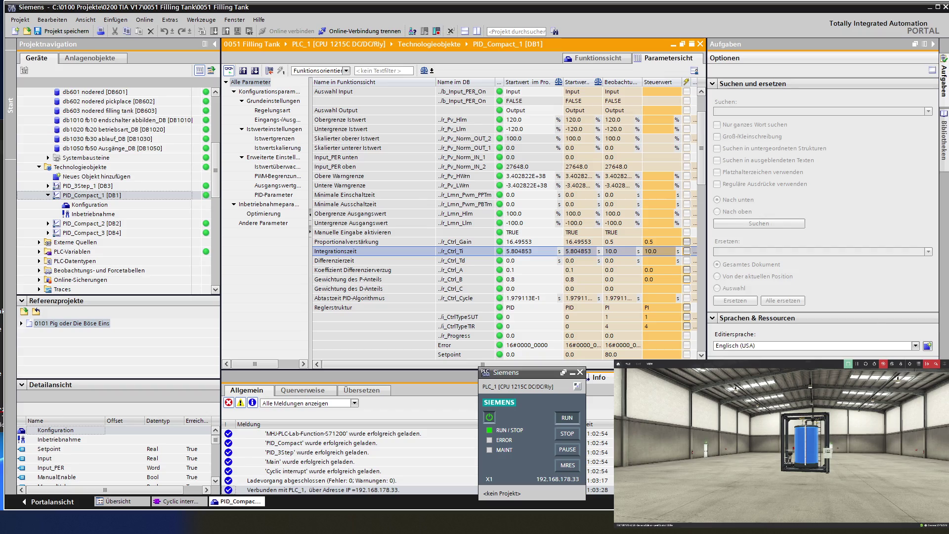
key("alt+Tab")
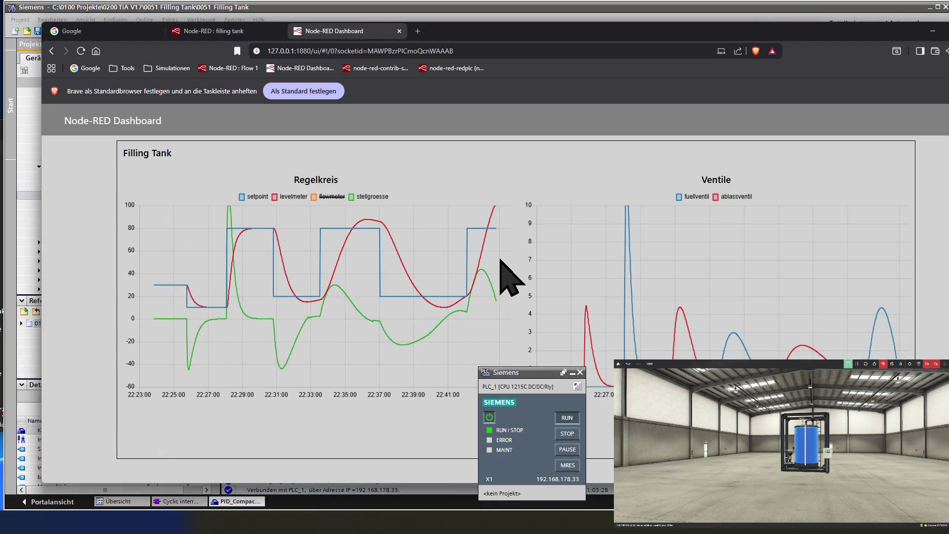
mouse_move(462, 254)
mouse_move(417, 316)
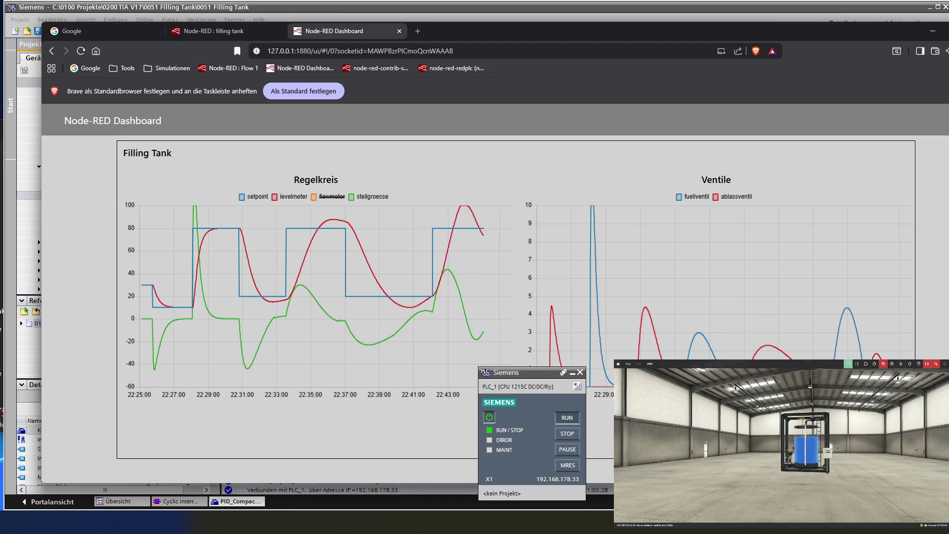
key("alt+Tab")
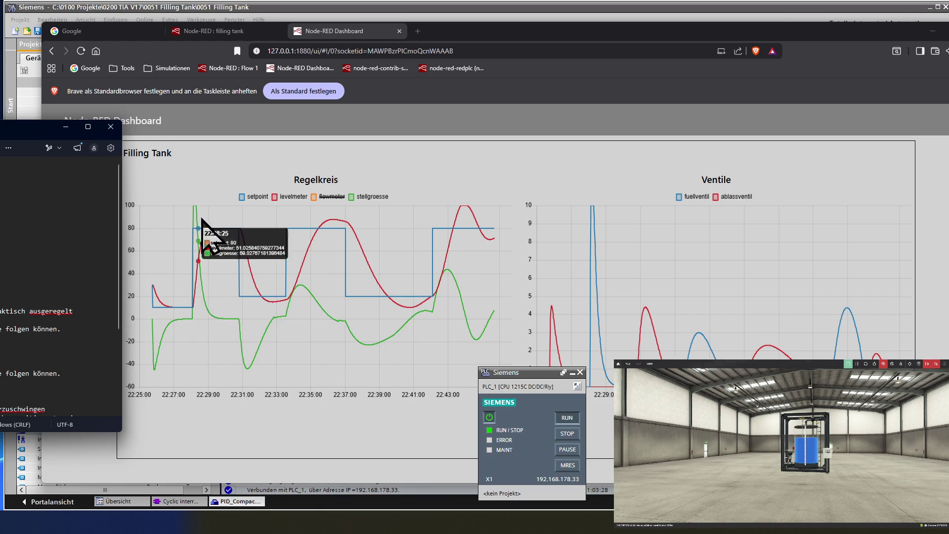
mouse_move(291, 251)
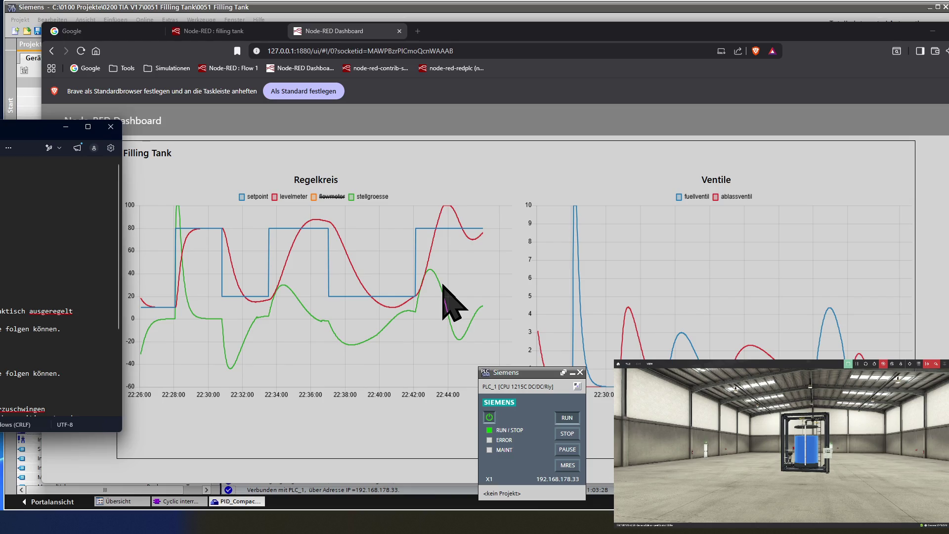
mouse_move(393, 309)
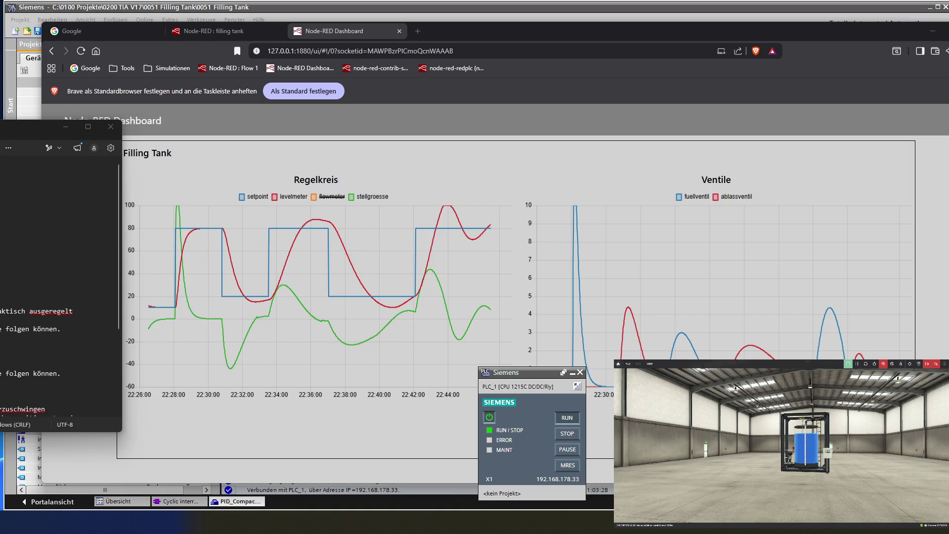
mouse_move(350, 348)
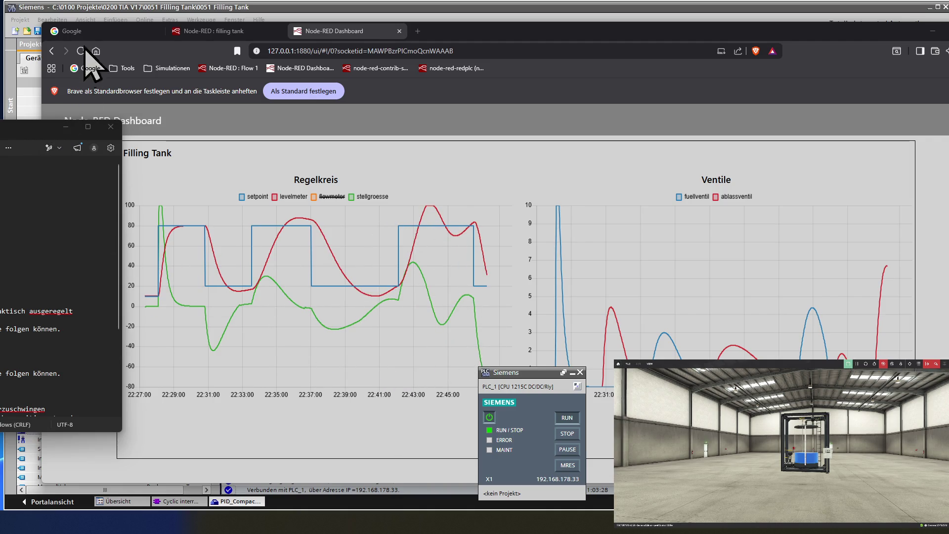
left_click(92, 10)
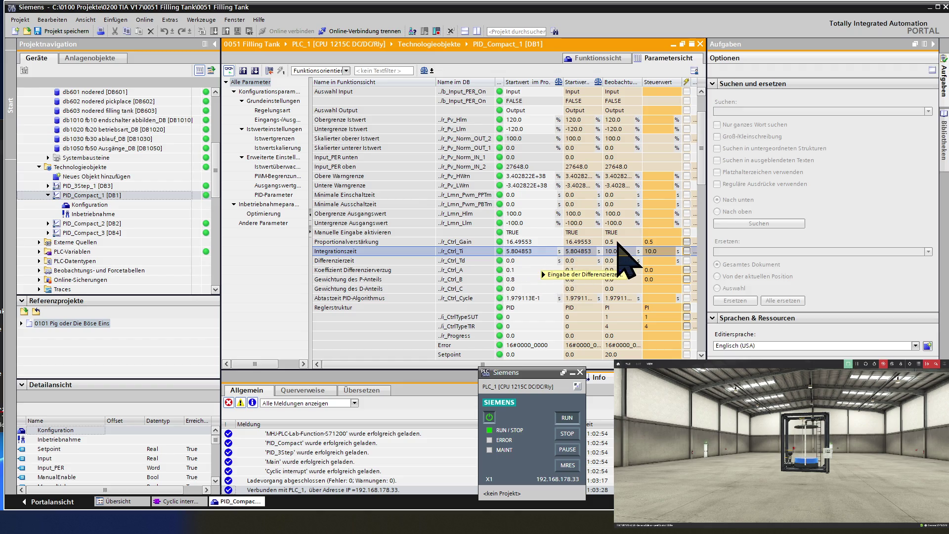
Step: Enter 0.1 as the Proportionalverstärkung control value
left_click(617, 244)
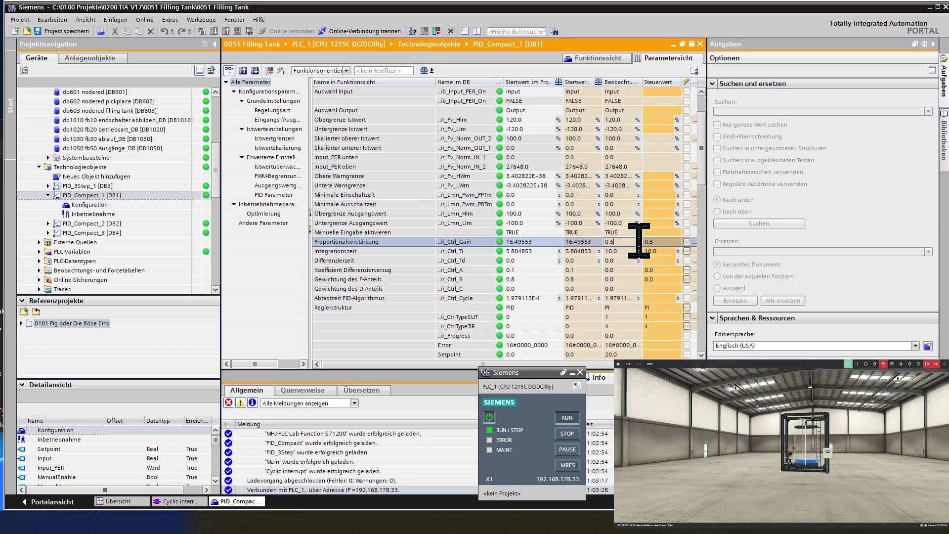
left_click(667, 241)
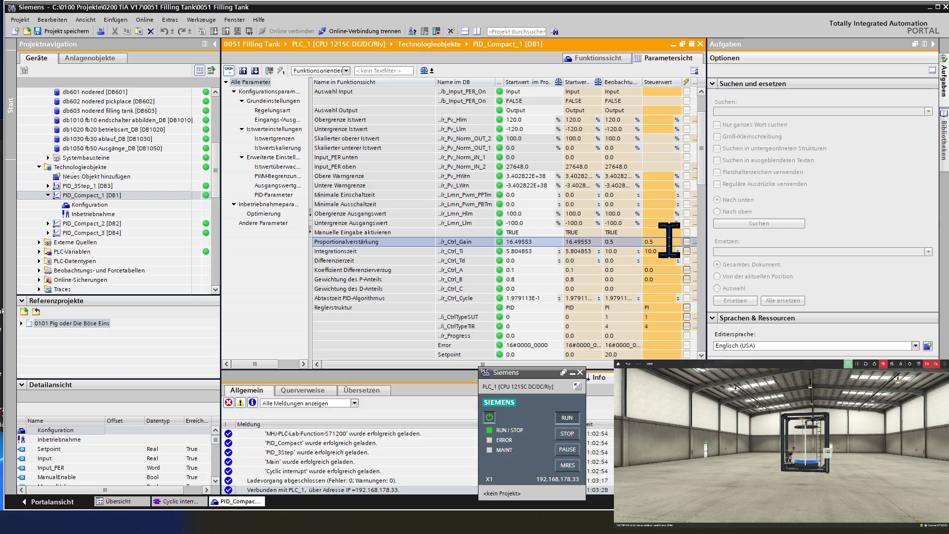
key("BackSpace")
type("1")
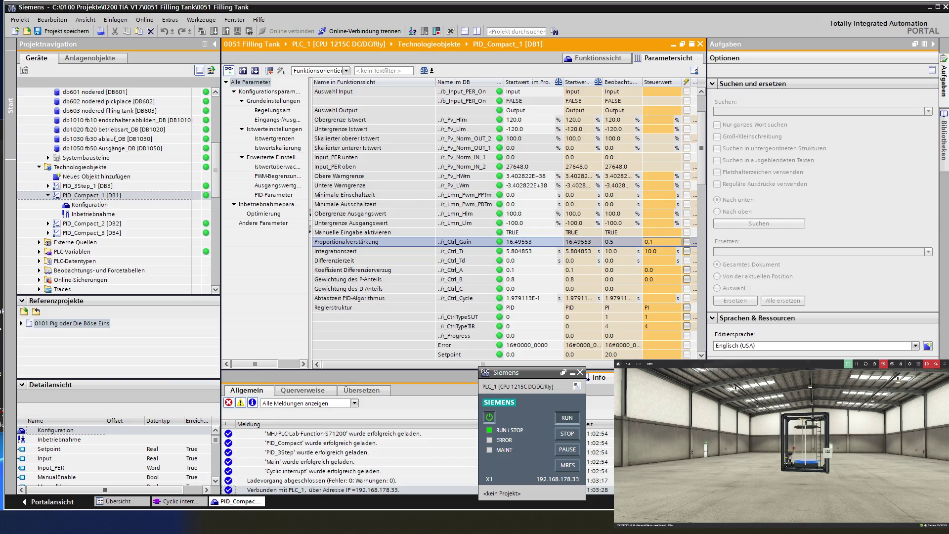
left_click(665, 251)
Step: Enter 20.0 as the Integrationszeit and send both values to the PLC
left_click(664, 253)
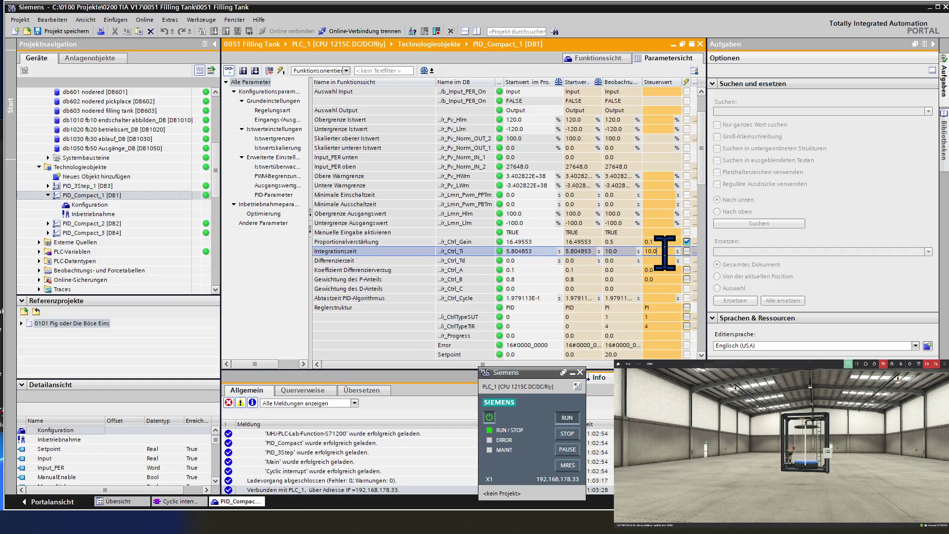
key("BackSpace")
type("2")
key("Return")
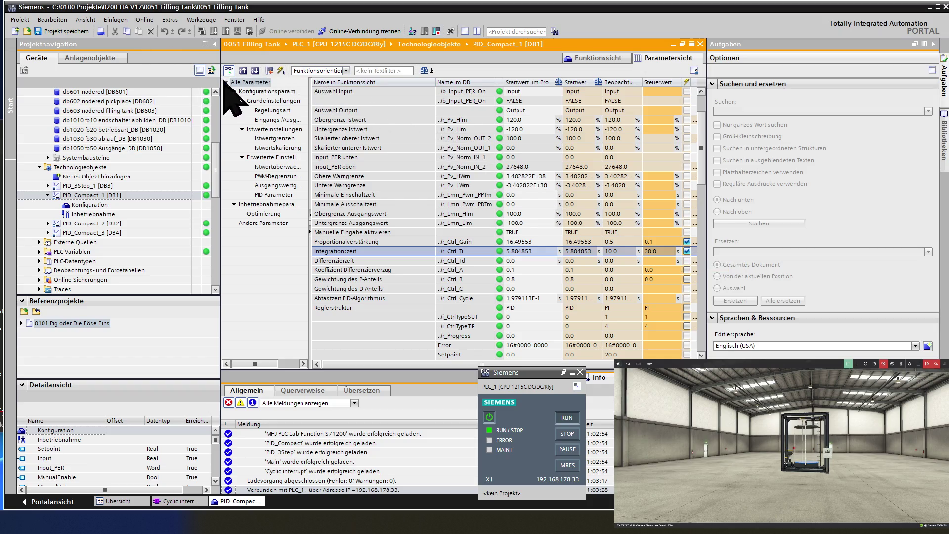
left_click(281, 71)
key("alt+Tab")
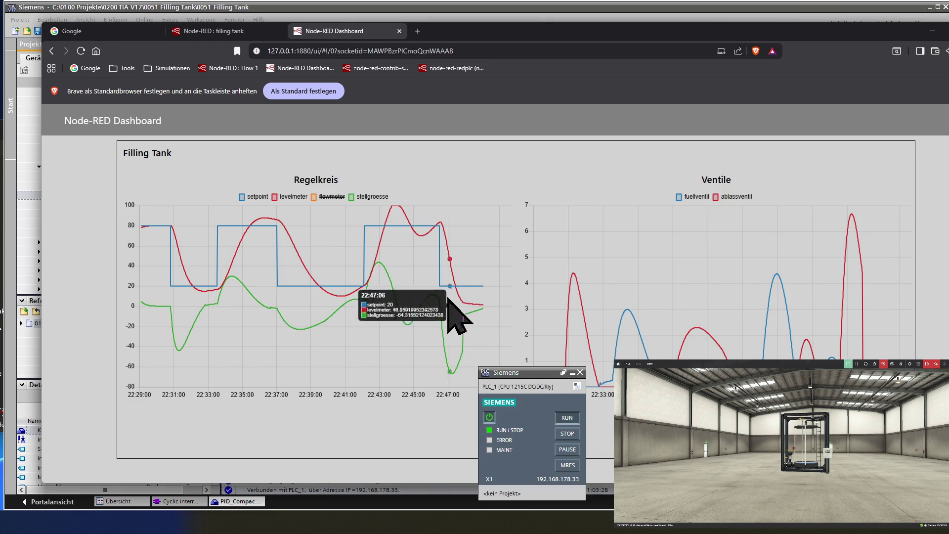
Step: After watching the Regelkreis level chart, bring TIA Portal's PID_Compact_1 parameter table back to the front
left_click(230, 9)
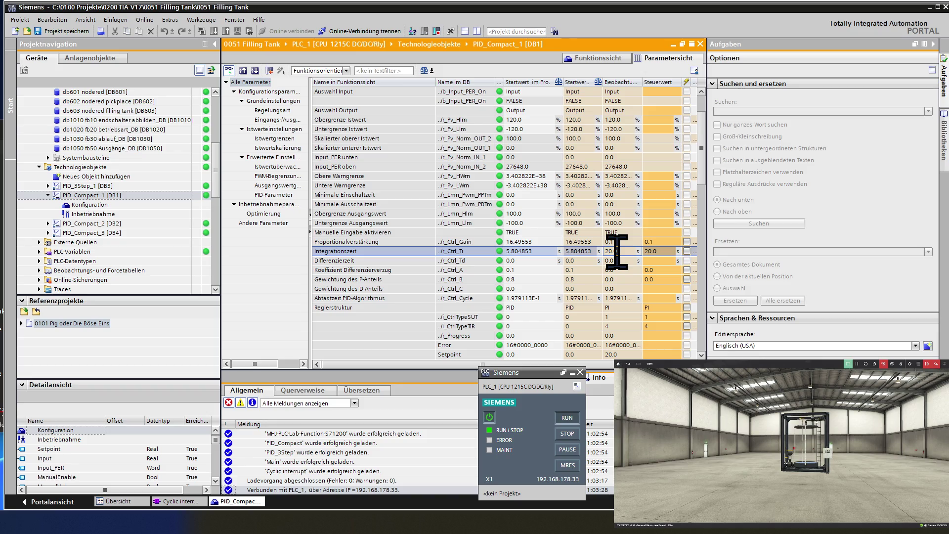
Step: Change the integration time from 20.0 to 10.0, modify it once on the PLC, and return to the dashboard
left_click(659, 252)
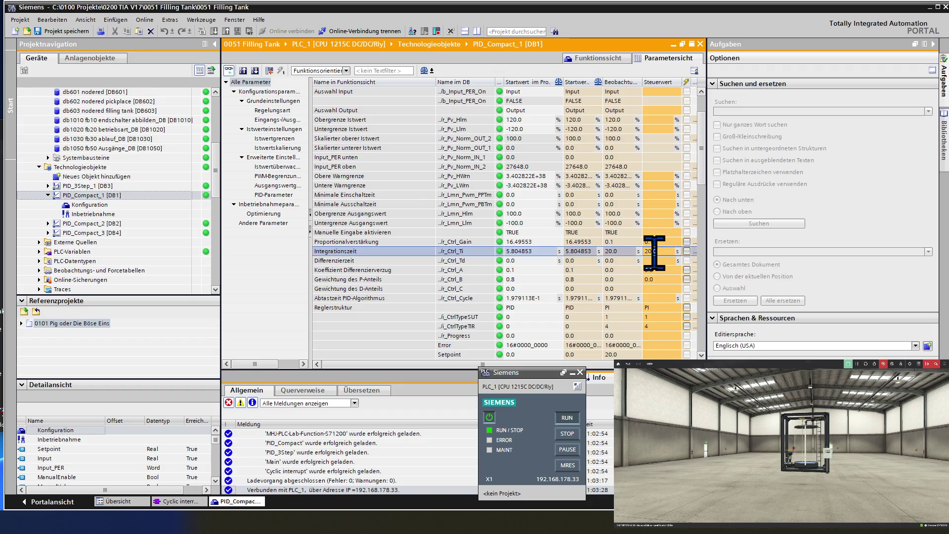
key("Delete")
type("1")
left_click(687, 251)
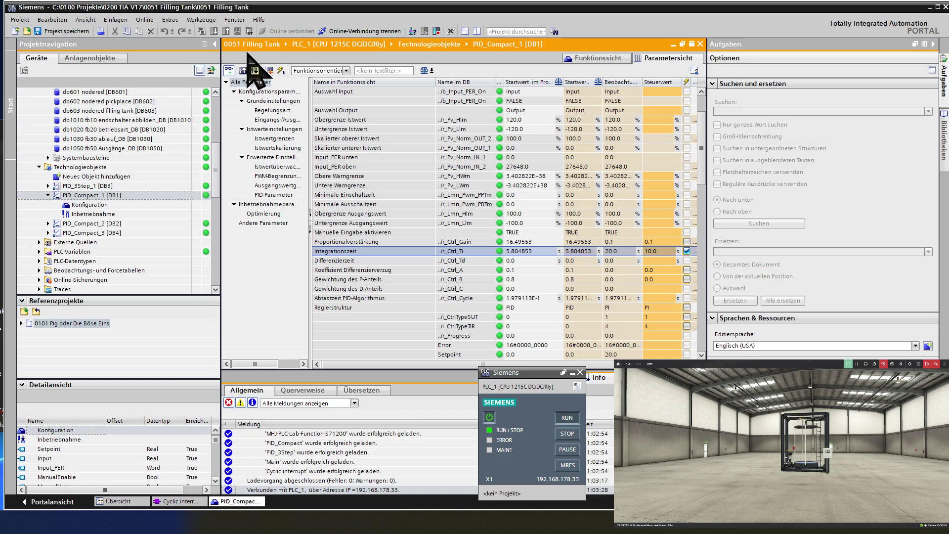
left_click(280, 70)
key("alt+Tab")
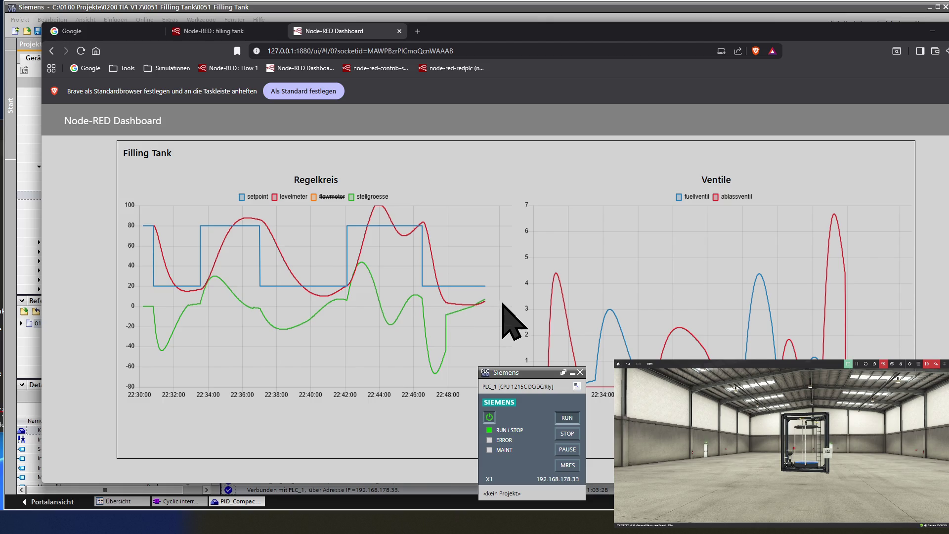
mouse_move(484, 288)
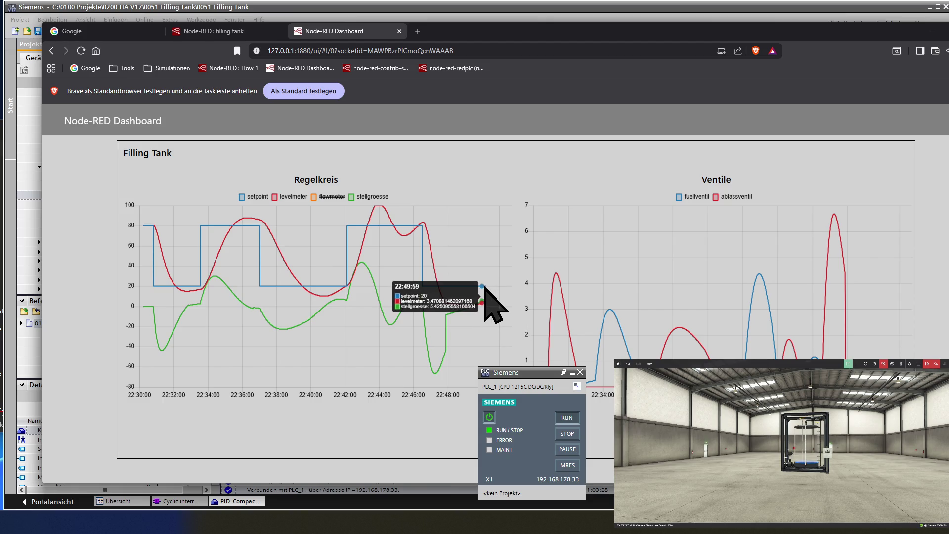